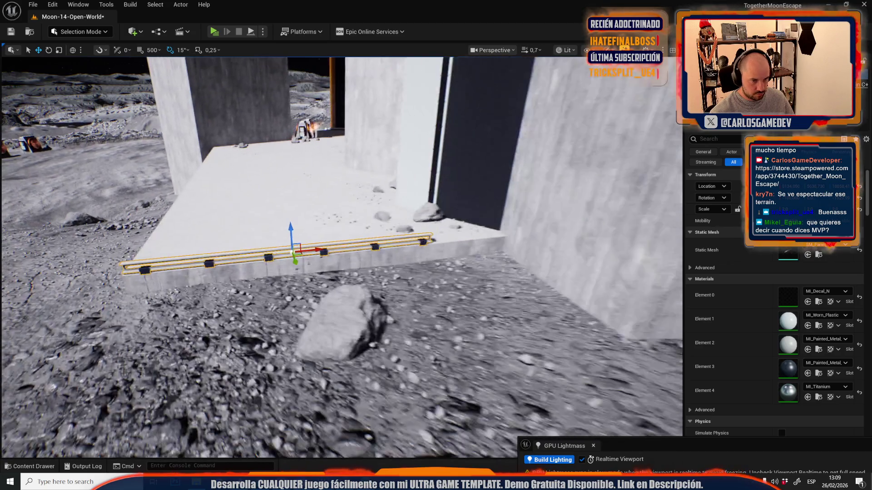
Step: Copy the guard rail farther back on the slab and stretch the front rail to the slab's right edge
mouse_move(298, 256)
mouse_down()
mouse_move(254, 207)
mouse_move(205, 207)
mouse_up()
click(141, 272)
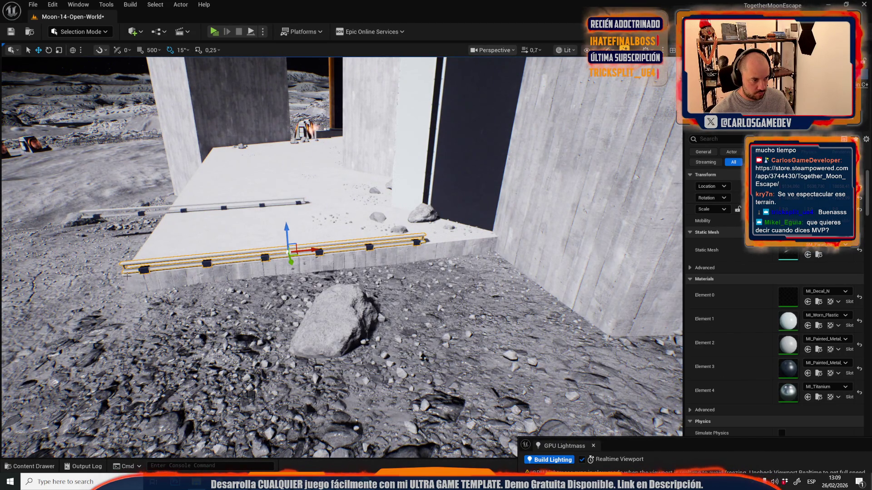
middle_click(100, 273)
key(r)
drag(97, 279, 89, 279)
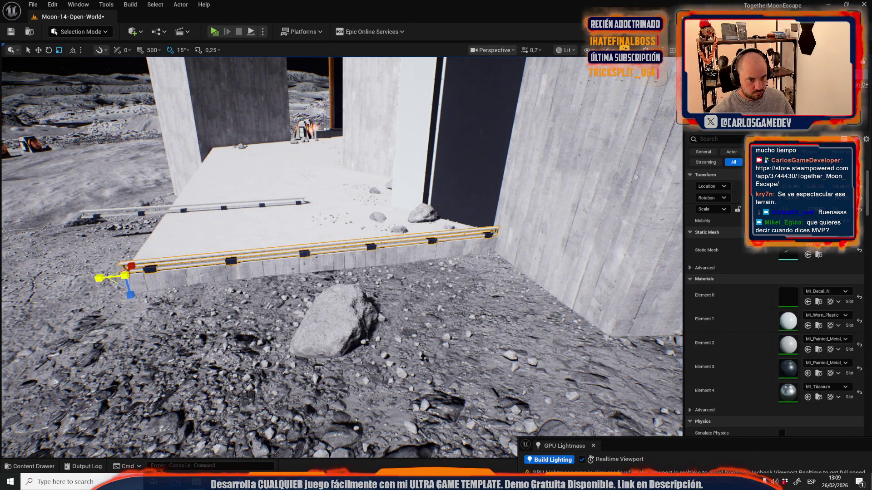
Step: Rotate the back rail copy to lie lengthwise along the platform
click(183, 211)
key(e)
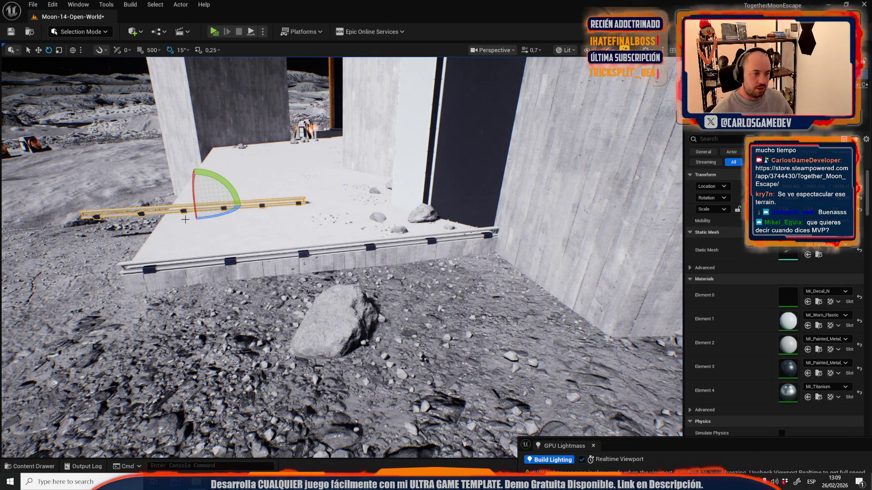
mouse_move(231, 199)
mouse_down()
mouse_move(321, 194)
mouse_move(306, 201)
mouse_up()
key(w)
scroll(306, 200, down, 3)
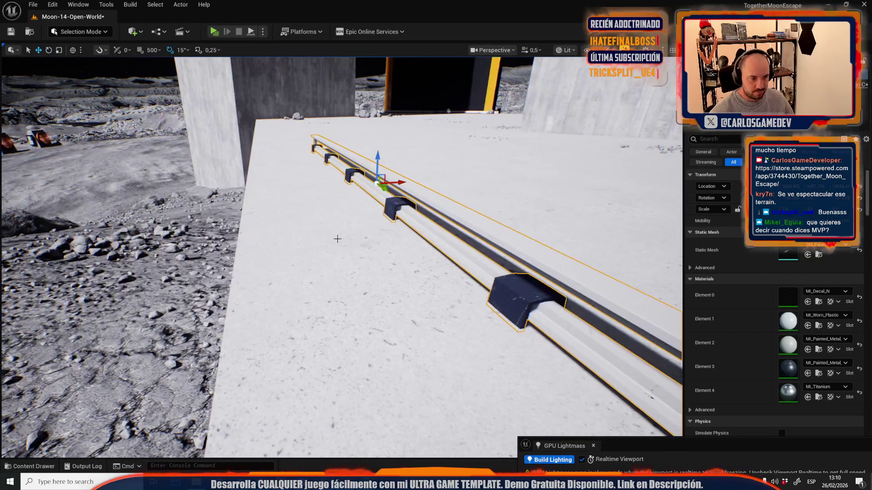
mouse_move(386, 212)
mouse_down()
mouse_move(229, 221)
mouse_move(245, 212)
mouse_move(291, 218)
mouse_move(658, 347)
mouse_move(377, 302)
mouse_move(360, 308)
mouse_move(200, 246)
mouse_move(137, 234)
mouse_move(159, 242)
mouse_up()
scroll(322, 217, up, 4)
key(f)
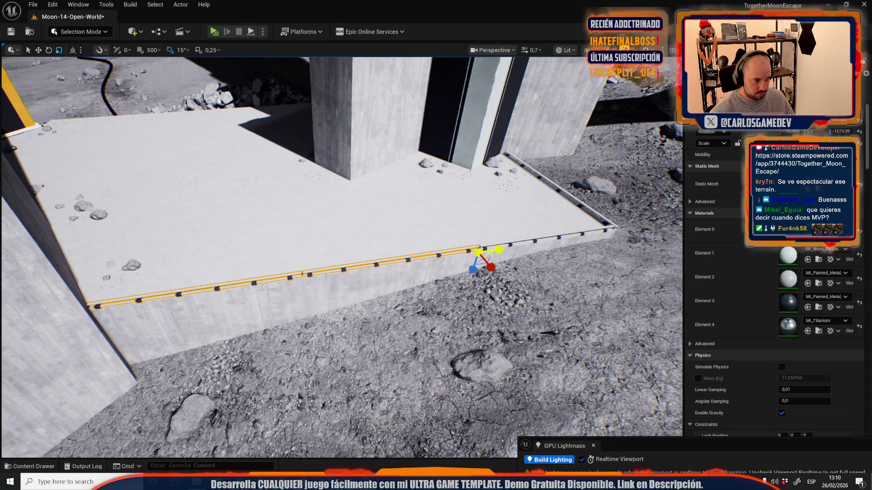
click(507, 244)
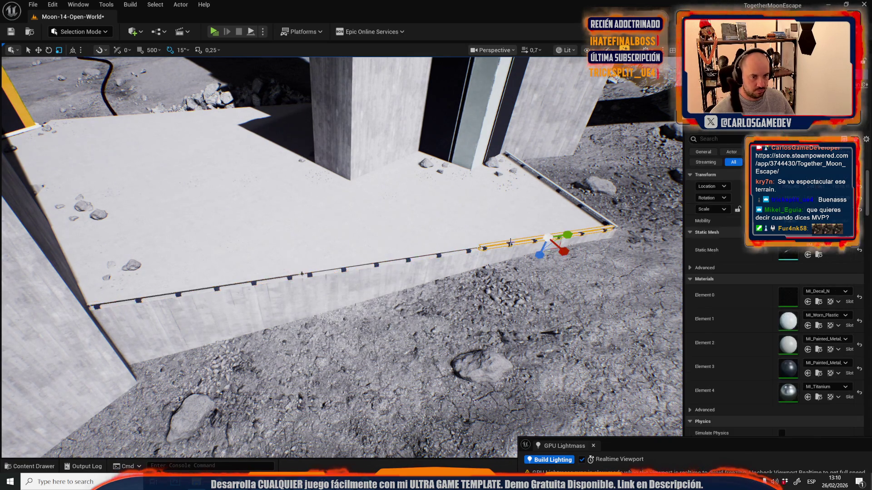
key(f)
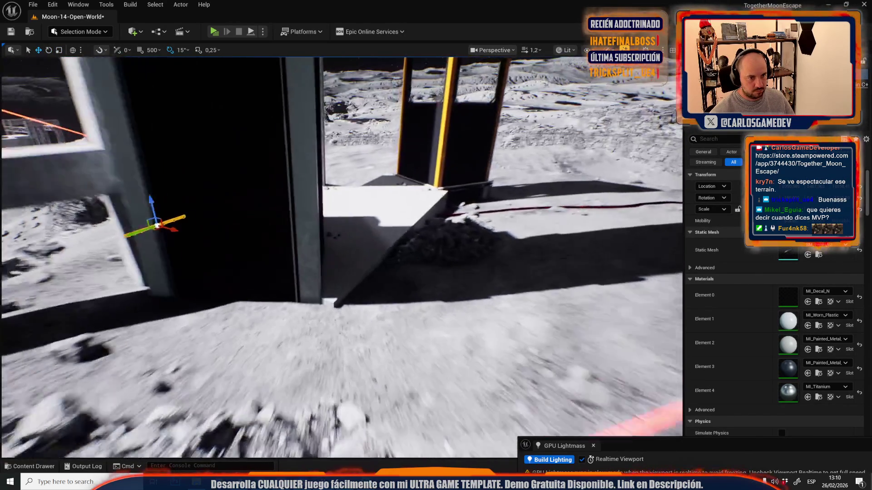
Step: Rotate the rail across the pit wall and shorten it to fit the wall top
scroll(342, 257, down, 1)
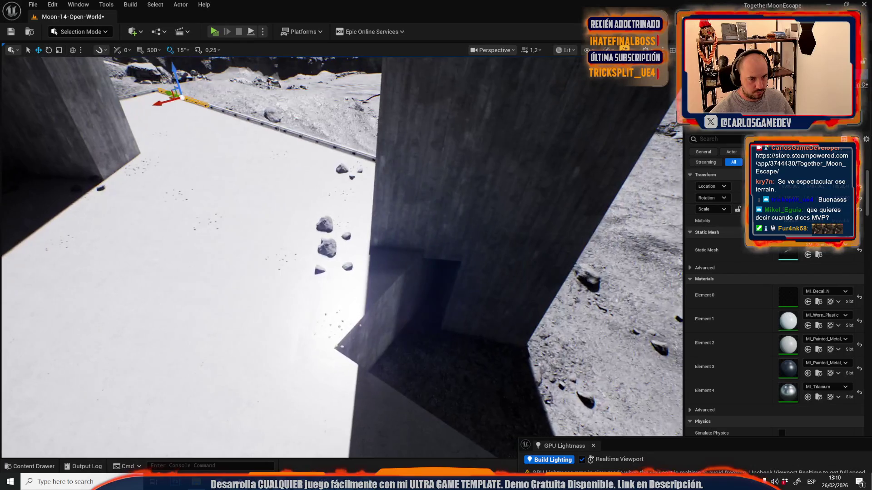
scroll(341, 257, down, 1)
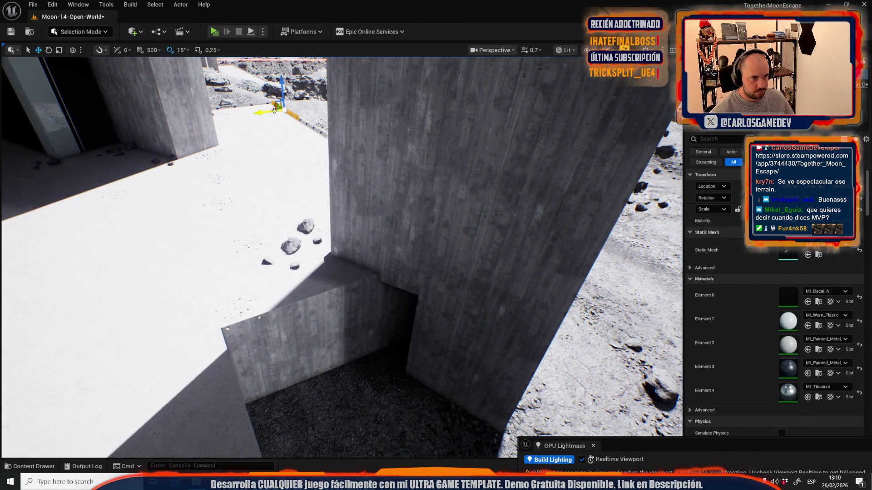
key(e)
mouse_move(271, 110)
mouse_down()
mouse_move(273, 253)
mouse_move(292, 273)
mouse_move(263, 292)
mouse_up()
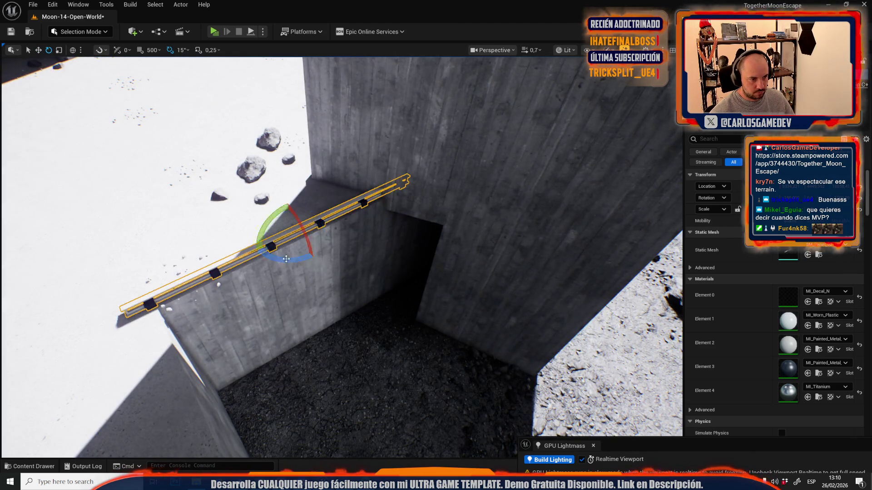
key(r)
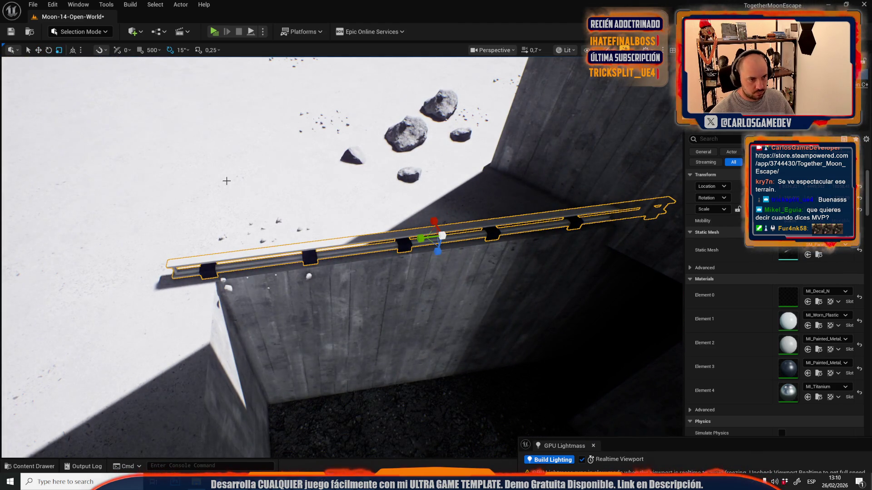
drag(420, 238, 418, 238)
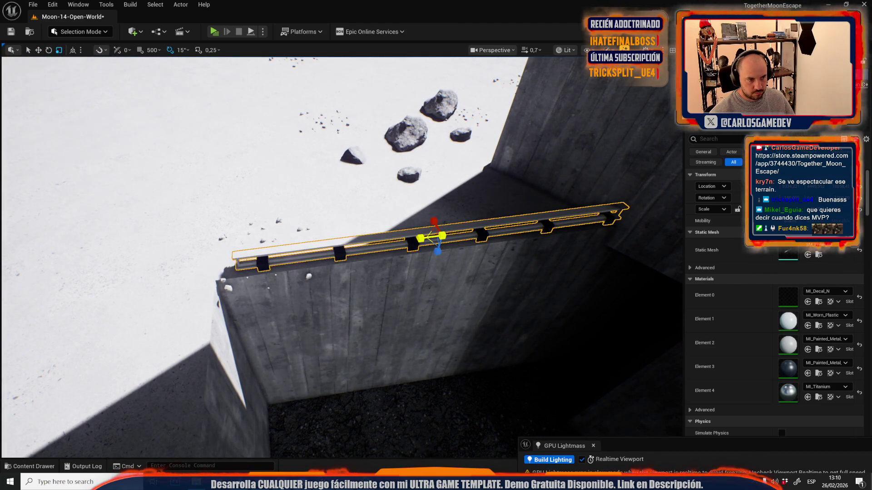
Step: Slide the shortened rail left into place along the top of the wall
key(w)
key(f)
drag(339, 246, 312, 248)
scroll(312, 249, down, 3)
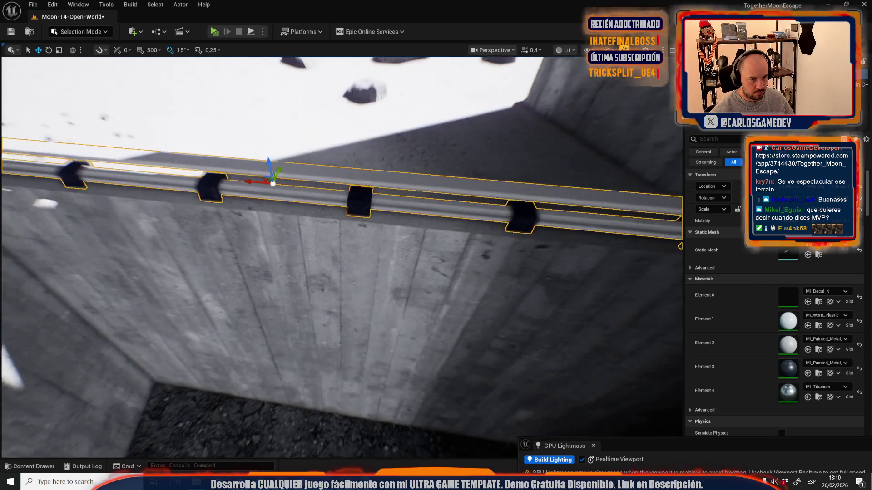
scroll(356, 274, up, 3)
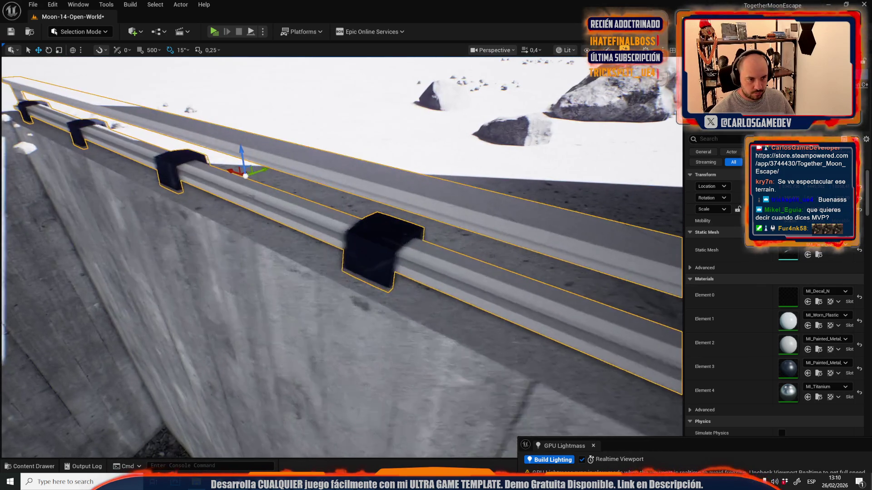
scroll(383, 261, up, 2)
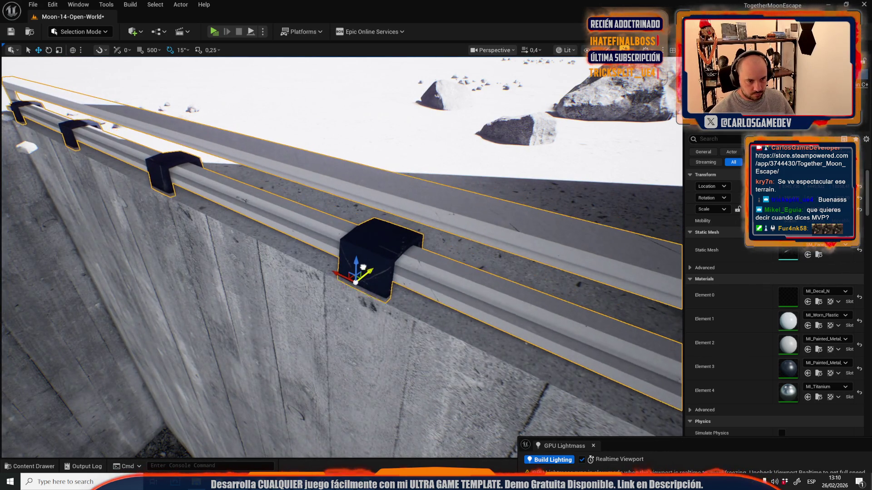
scroll(341, 257, down, 5)
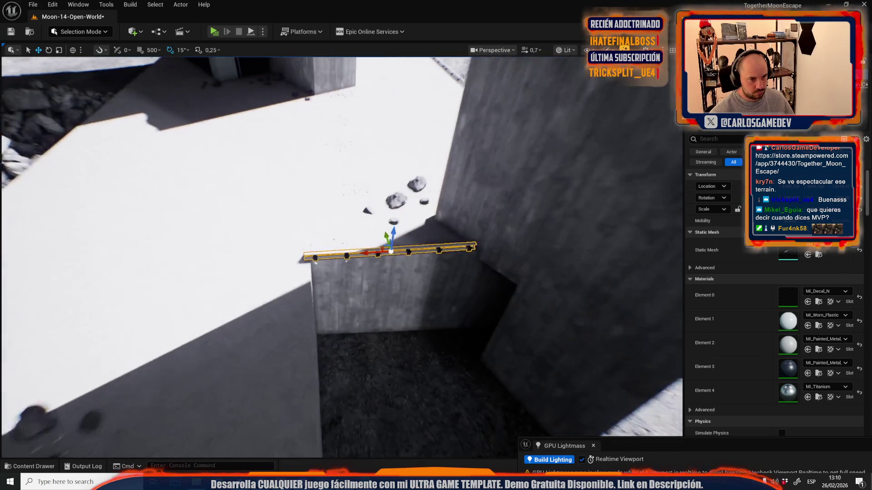
click(89, 33)
Step: Leave Foliage mode and return to normal Selection mode
click(81, 79)
click(15, 58)
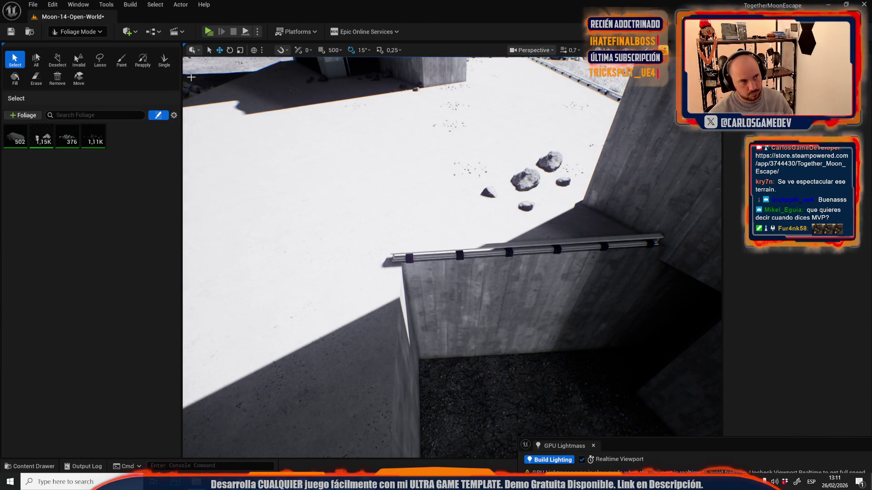
click(81, 33)
click(73, 58)
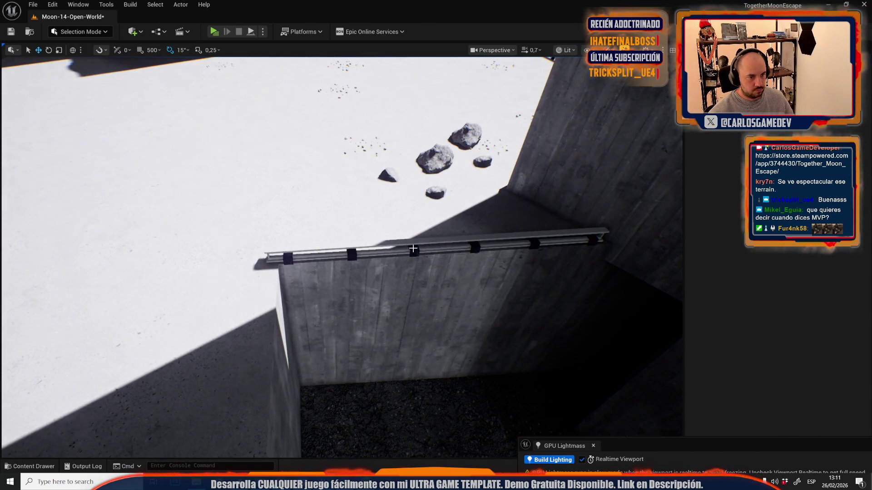
Step: Select the pit-wall rail and undo its accidental upward tilt
click(416, 249)
drag(416, 249, 377, 213)
key(e)
mouse_move(465, 222)
mouse_down()
mouse_move(452, 185)
mouse_move(466, 165)
mouse_up()
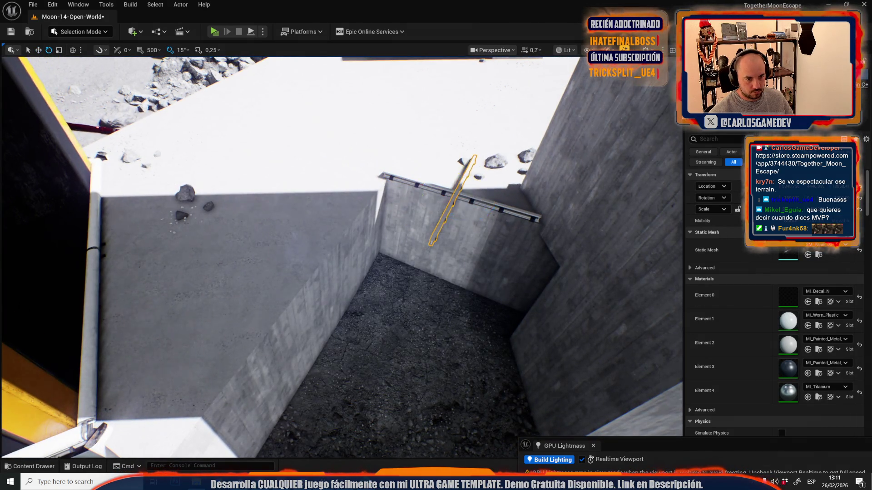
drag(291, 211, 471, 302)
key(r)
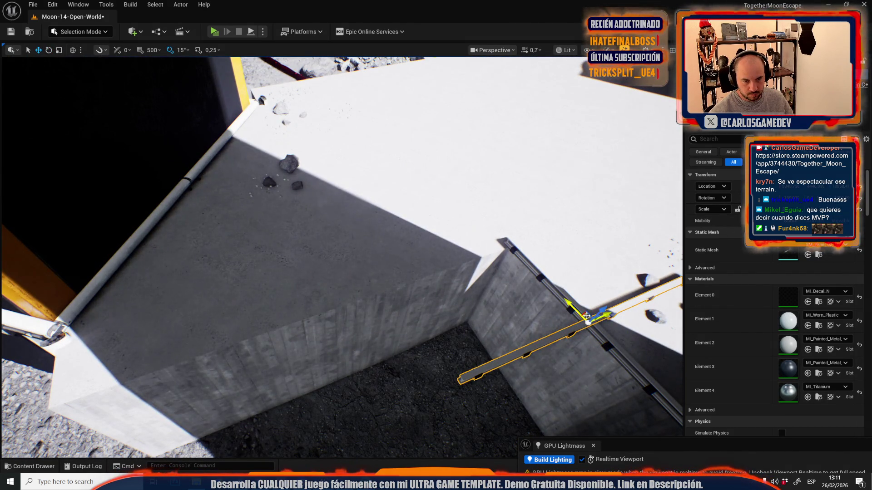
key(ctrl+z)
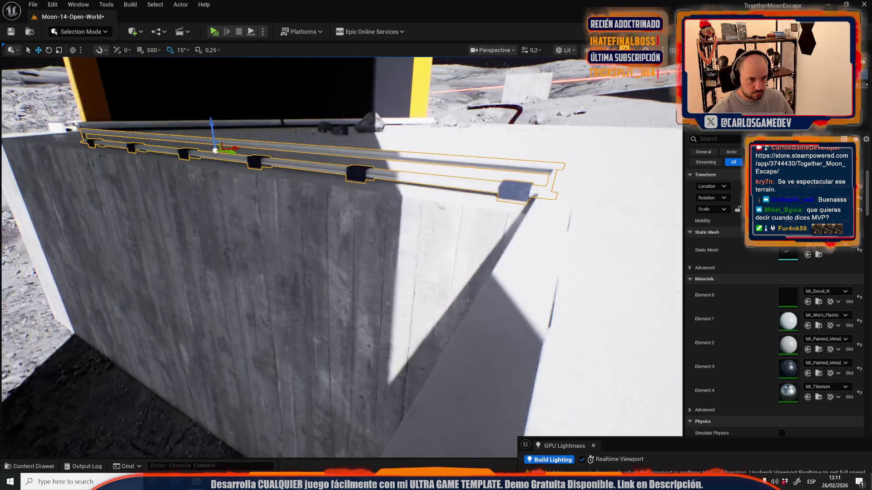
scroll(348, 217, up, 1)
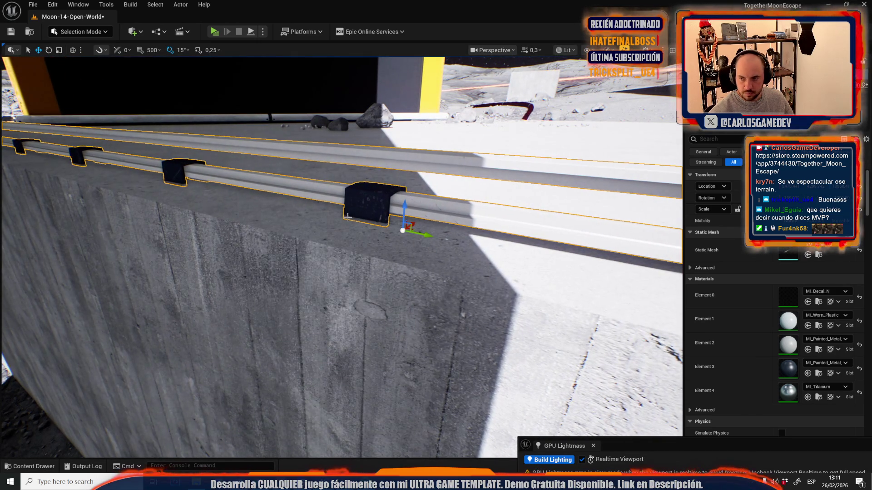
drag(413, 222, 443, 225)
scroll(241, 269, up, 1)
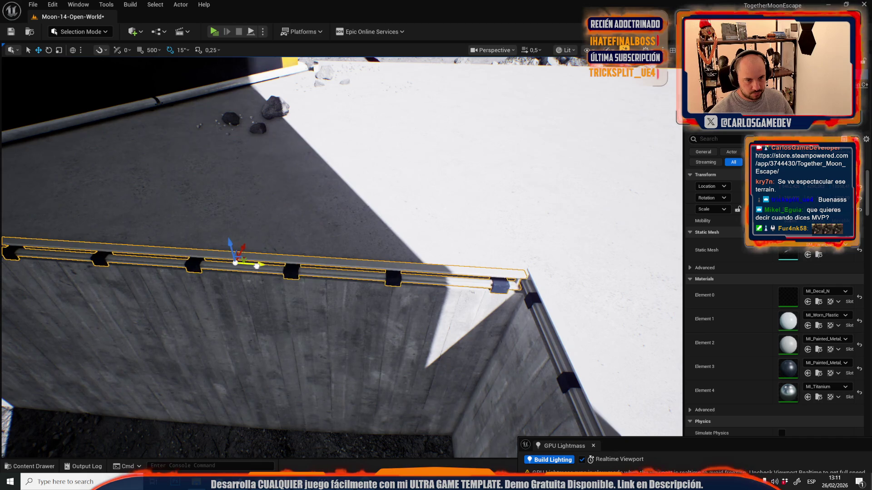
drag(241, 269, 261, 266)
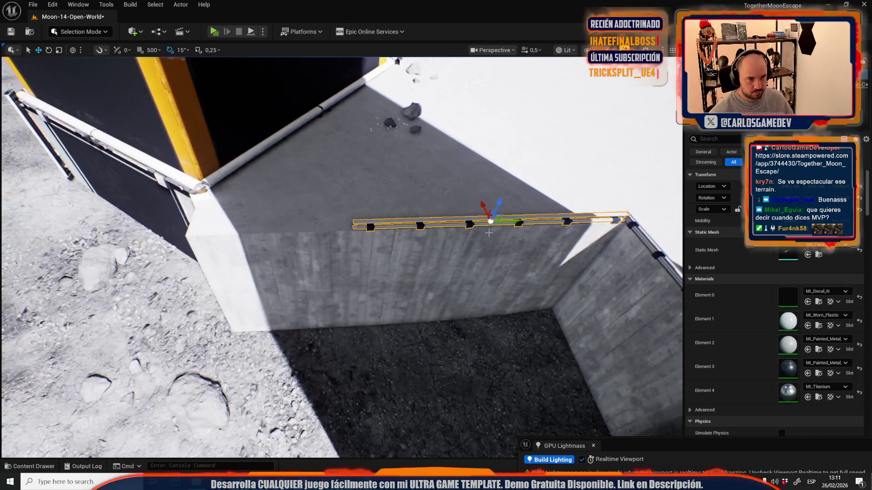
Step: Copy the rail left along the wall top and scale both rails to span it
mouse_move(509, 223)
alt+mouse_down()
mouse_move(226, 245)
mouse_move(237, 244)
alt+mouse_up()
ctrl+click(616, 221)
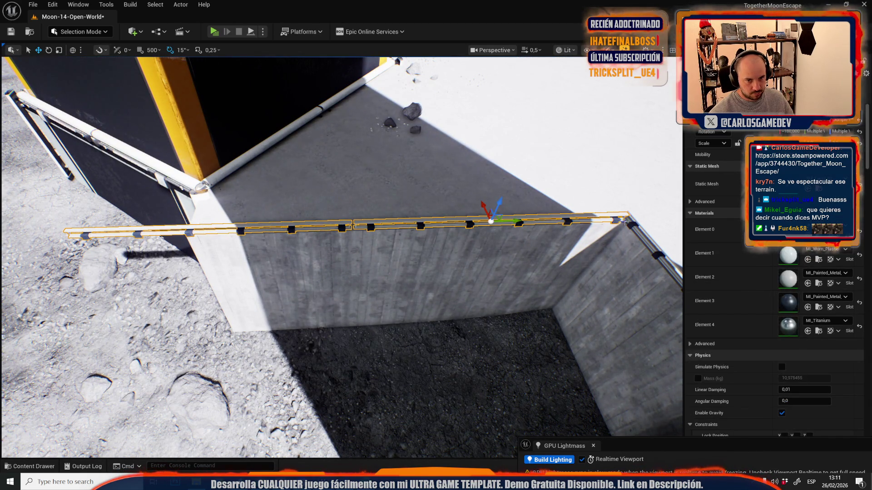
key(r)
drag(603, 222, 588, 222)
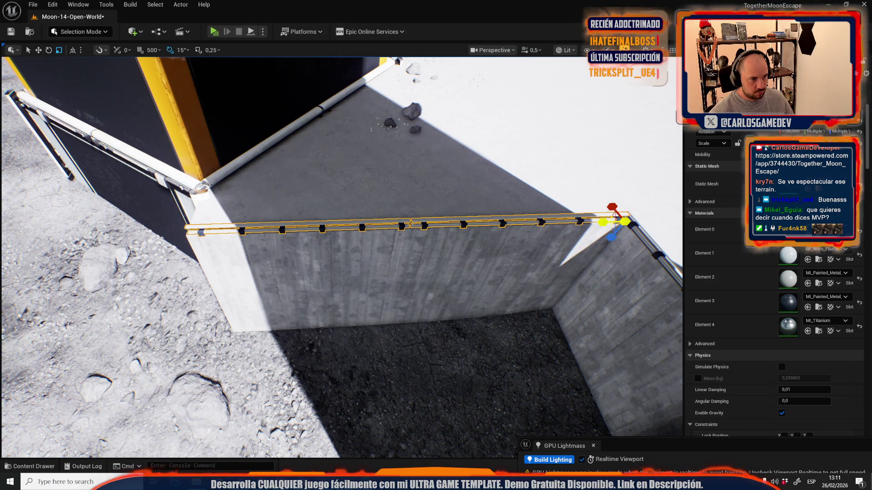
click(595, 219)
mouse_move(595, 220)
mouse_down()
mouse_move(431, 187)
mouse_move(514, 274)
mouse_up()
Step: Move the guard rail toward the platform edge above the rubble pile
key(e)
key(w)
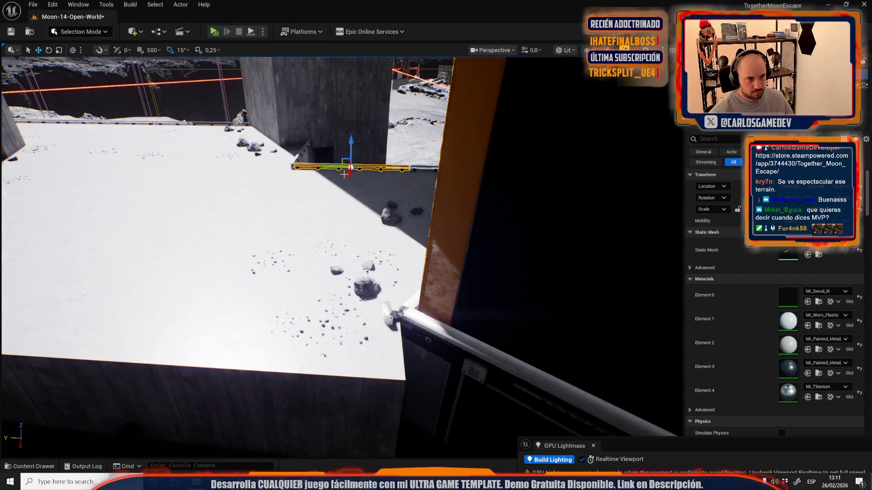
mouse_move(348, 173)
mouse_down()
mouse_move(307, 351)
mouse_move(307, 273)
mouse_move(309, 323)
mouse_up()
key(f)
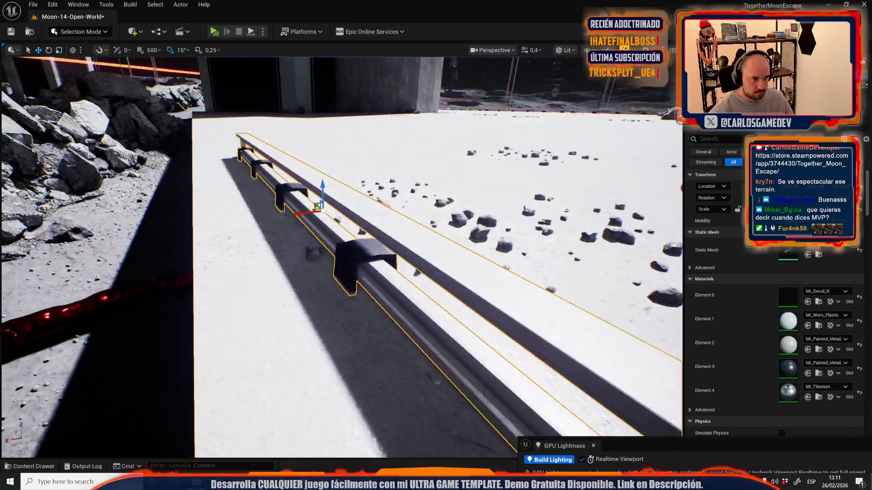
mouse_move(272, 205)
mouse_down()
mouse_move(434, 246)
mouse_move(306, 259)
mouse_move(342, 264)
mouse_up()
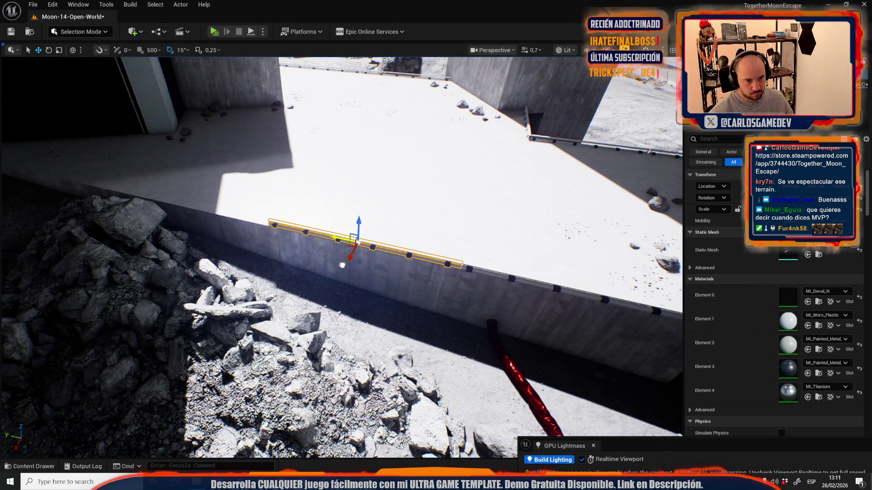
mouse_move(463, 265)
mouse_down()
mouse_move(482, 193)
mouse_move(475, 194)
mouse_up()
key(ctrl+z)
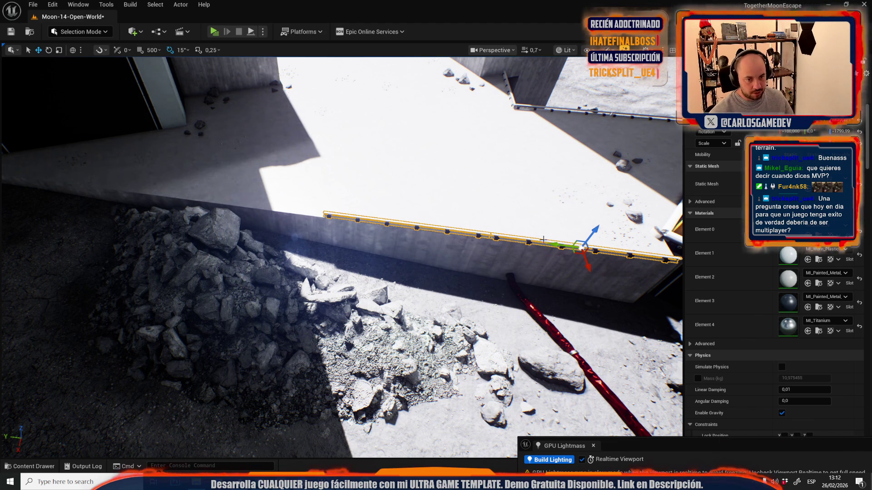
Step: Slide the guard rail left along the concrete wall edge
drag(559, 246, 227, 204)
scroll(226, 204, down, 3)
scroll(227, 204, up, 2)
drag(366, 237, 366, 238)
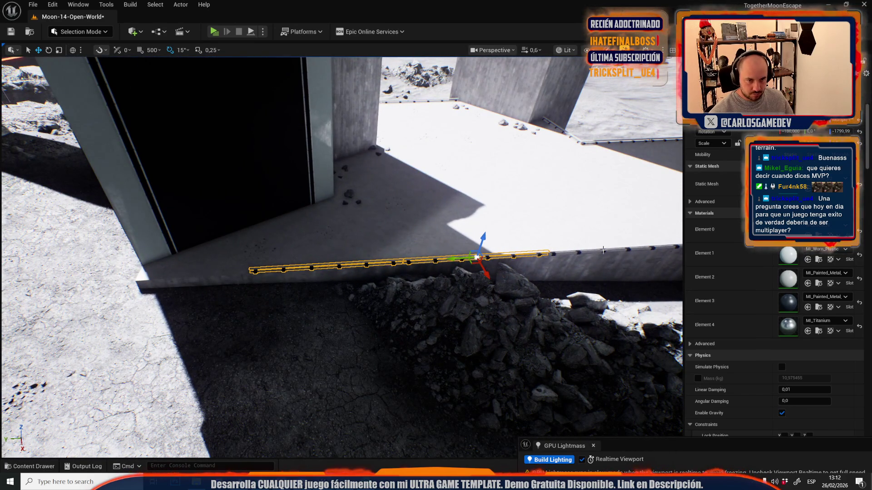
mouse_move(603, 250)
mouse_down()
mouse_move(562, 219)
mouse_move(522, 227)
mouse_up()
key(space)
key(space)
Step: Delete the platform-edge guard rail, then restore it with undo
key(Escape)
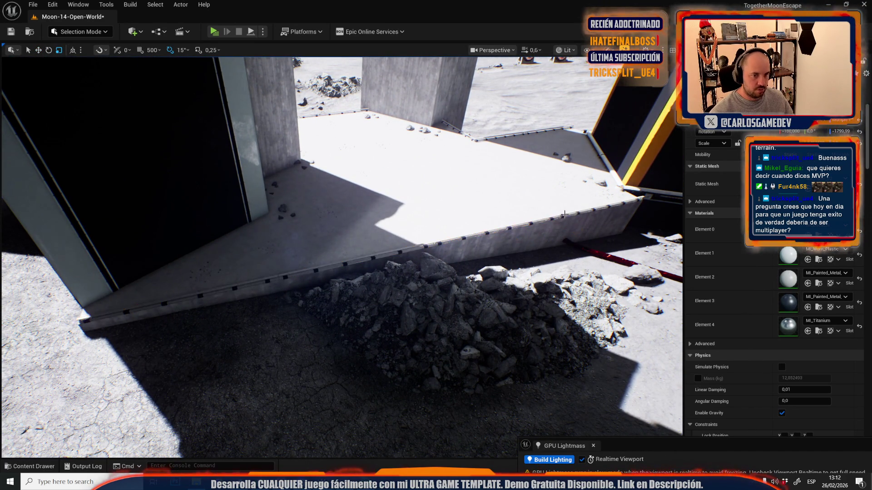
click(606, 208)
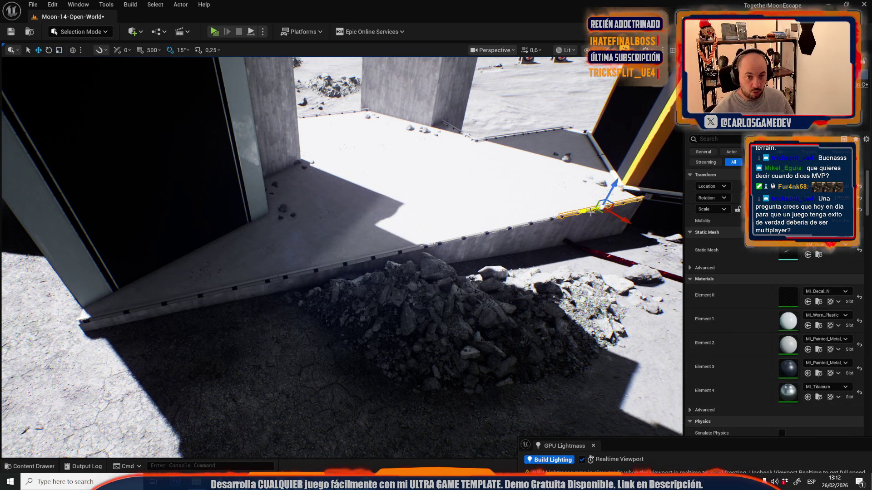
key(Delete)
key(ctrl+z)
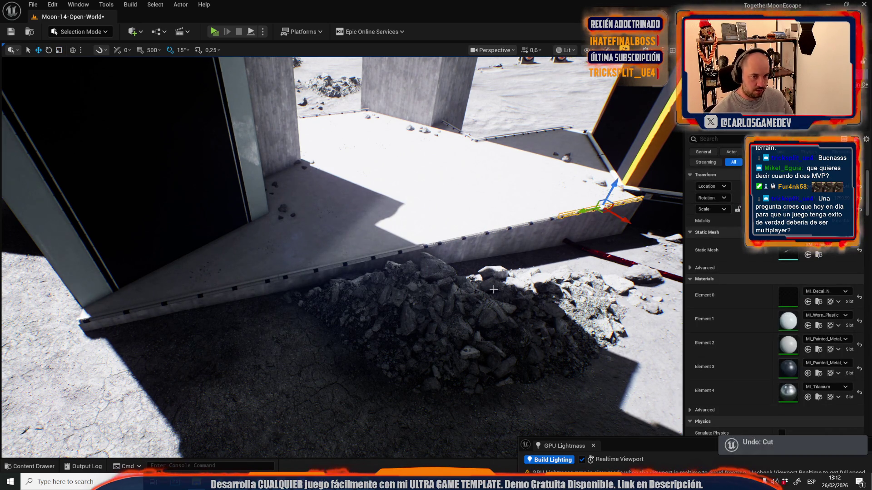
Step: Fly out to the outdoor platform and select the long rail on the slab
scroll(494, 289, up, 2)
key(w)
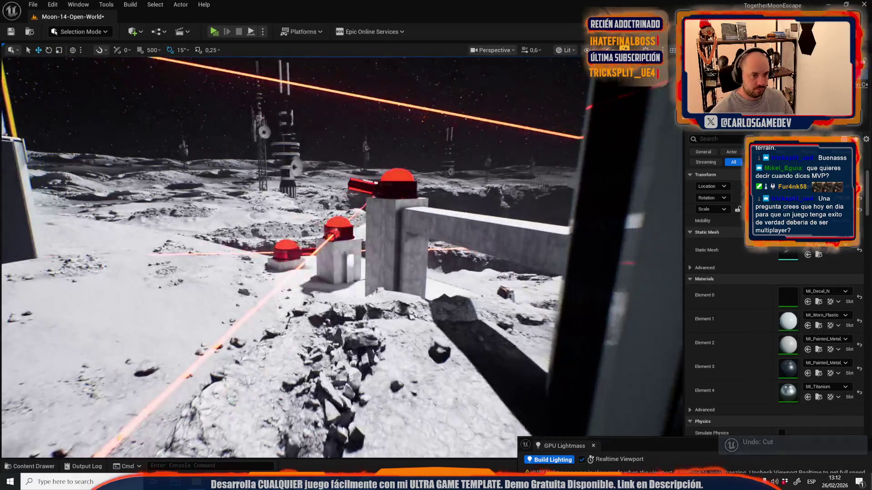
scroll(342, 257, up, 2)
key(w)
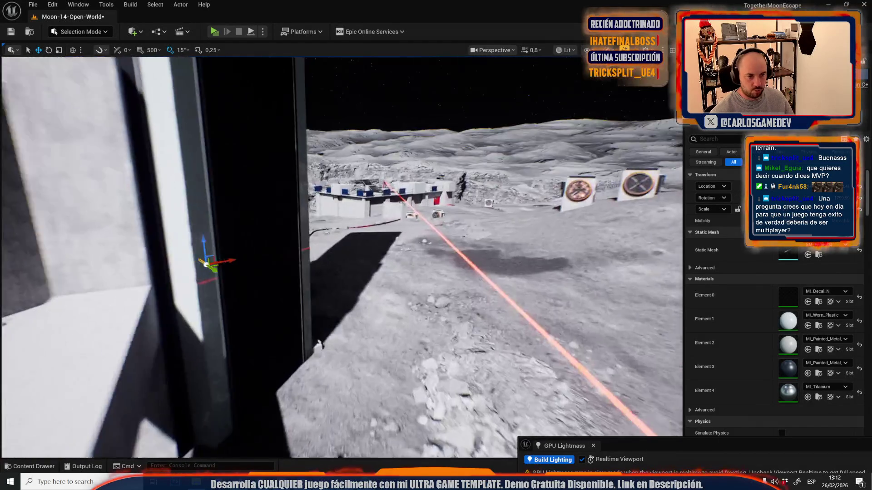
key(w)
scroll(341, 257, down, 3)
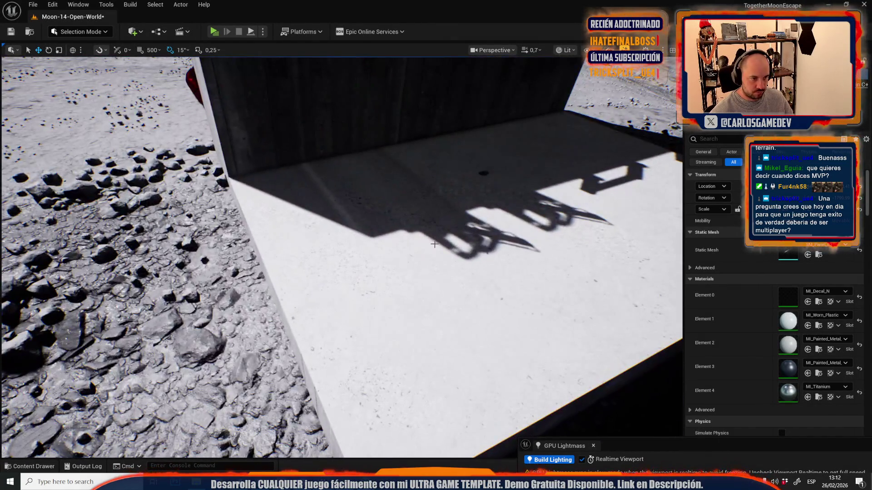
click(436, 297)
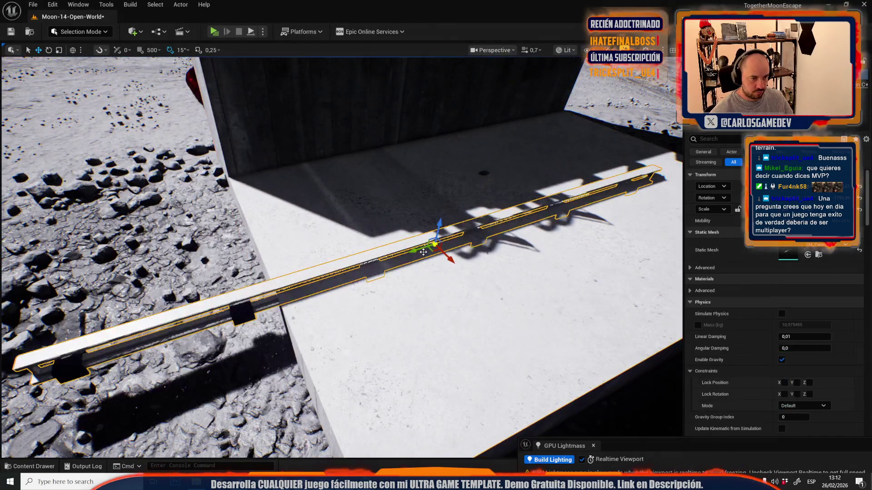
scroll(384, 224, down, 3)
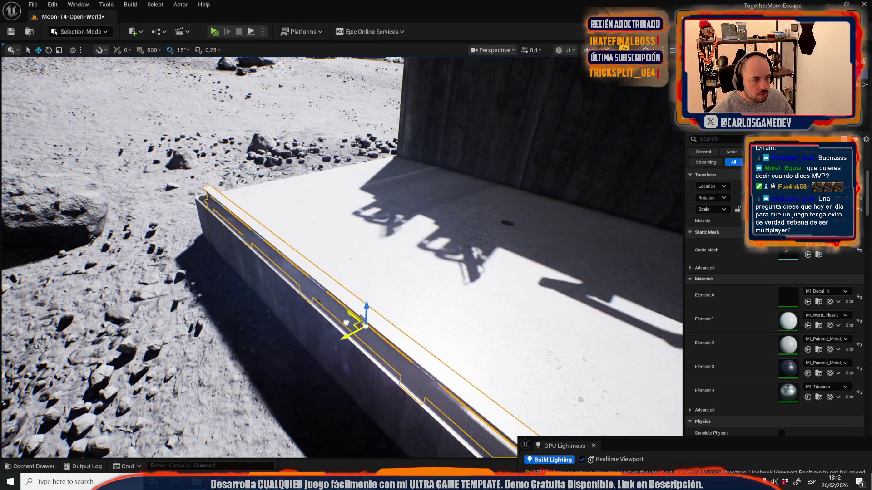
scroll(346, 323, down, 1)
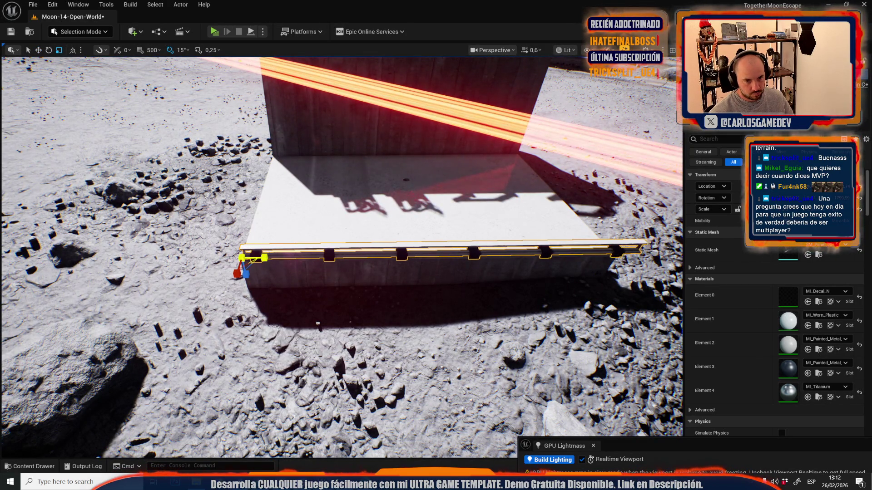
drag(443, 252, 443, 252)
Step: Turn the rail 90 degrees and shrink it to about half its length
key(e)
drag(482, 289, 498, 248)
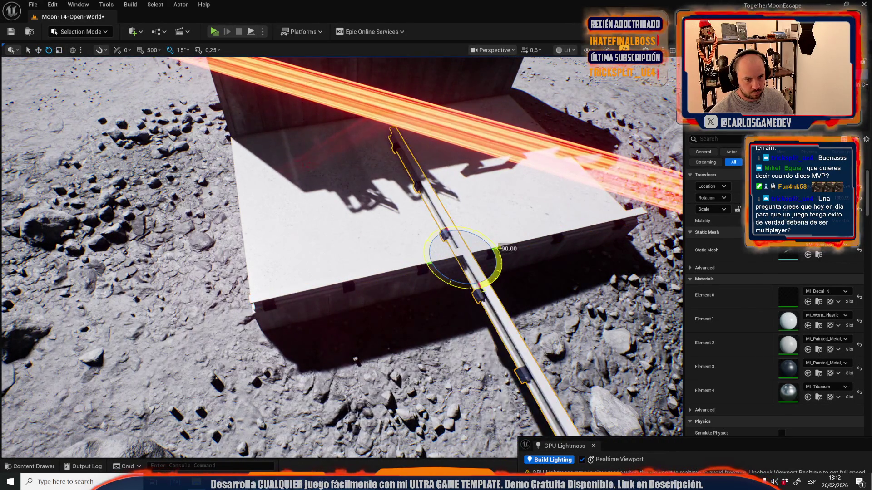
key(f)
drag(417, 215, 404, 222)
key(w)
scroll(451, 209, down, 2)
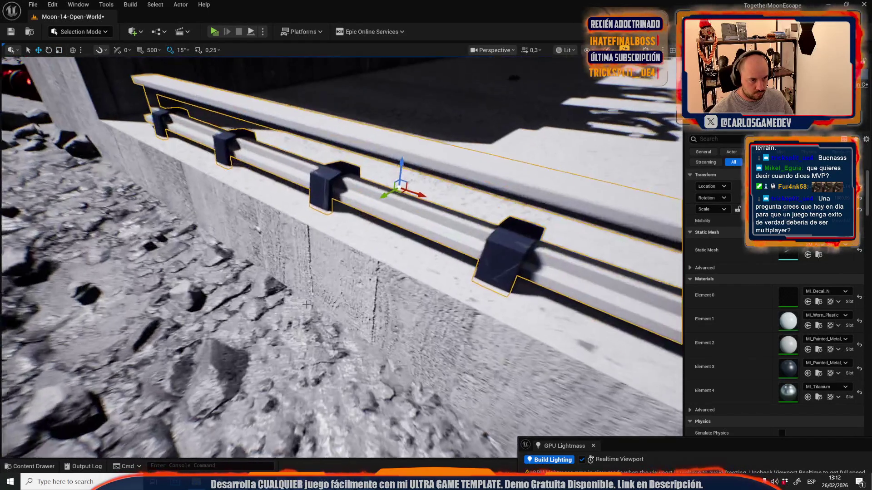
key(f)
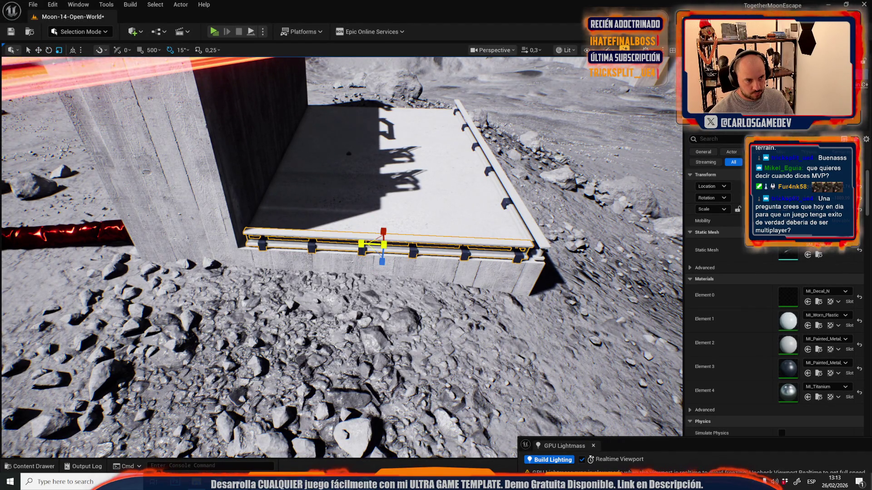
Step: Paste a copy of the rail onto the floor by the red-windowed door
key(w)
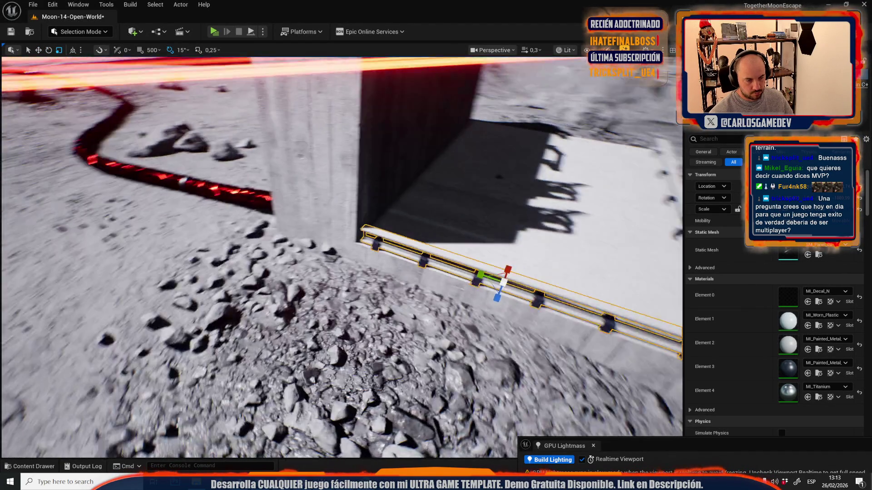
scroll(342, 258, up, 3)
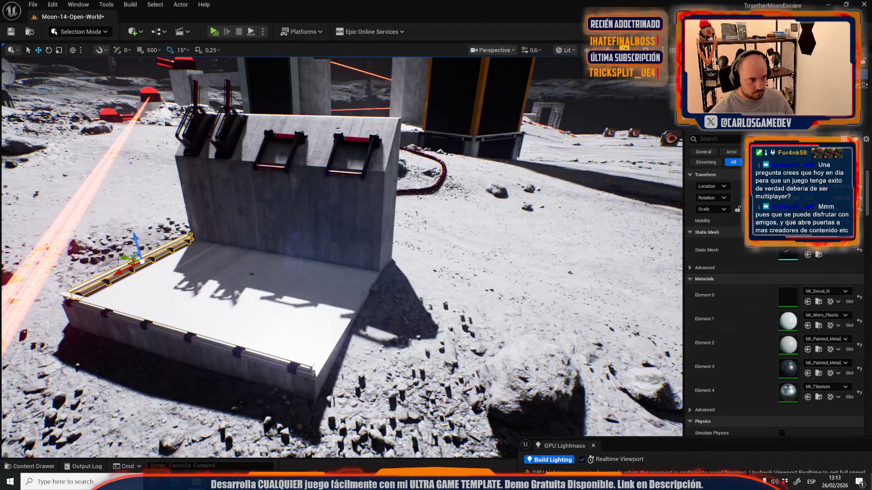
key(f)
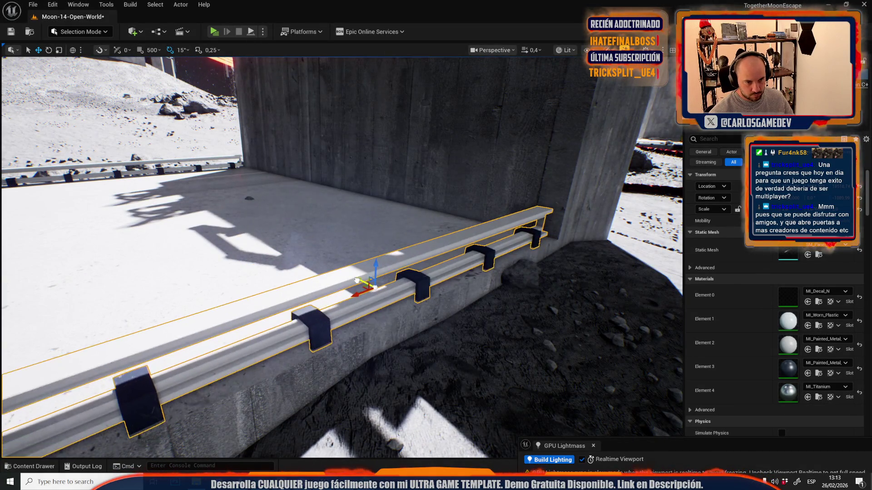
mouse_move(315, 256)
mouse_down()
mouse_move(295, 254)
mouse_move(328, 246)
mouse_move(309, 234)
mouse_move(329, 240)
mouse_move(361, 180)
mouse_up()
scroll(308, 234, up, 3)
scroll(323, 238, up, 2)
scroll(338, 226, down, 2)
click(360, 181)
key(ctrl+v)
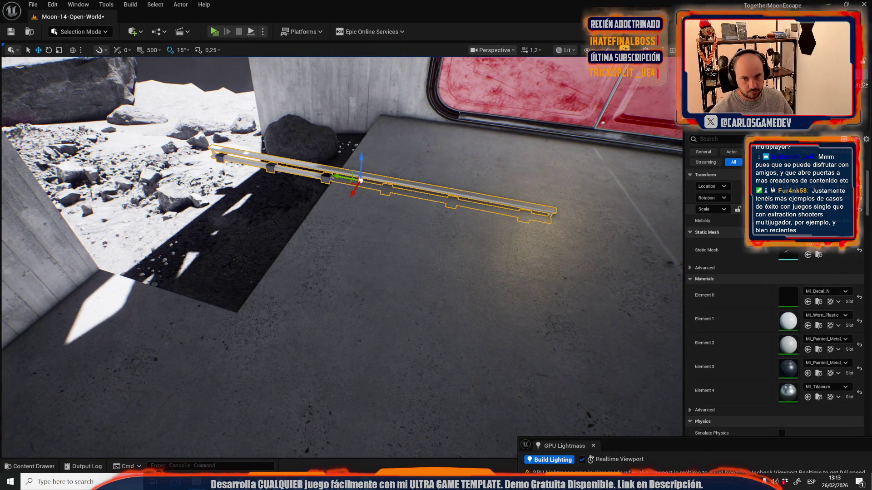
Step: Raise the new rail onto the floor ledge and rotate it to lie along it
scroll(363, 186, down, 2)
drag(361, 181, 375, 208)
mouse_move(428, 213)
mouse_down()
mouse_move(441, 160)
mouse_move(429, 185)
mouse_up()
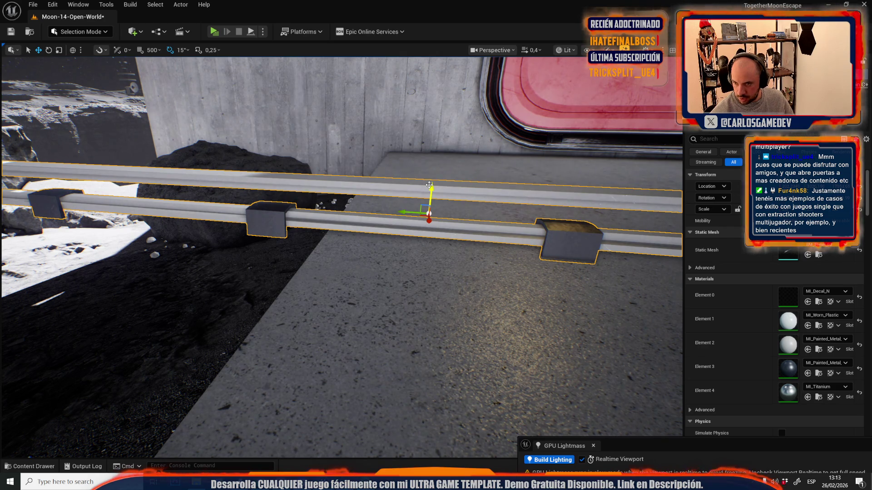
mouse_move(303, 281)
mouse_down()
mouse_move(345, 273)
mouse_move(357, 253)
mouse_up()
key(e)
mouse_move(418, 199)
mouse_down()
mouse_move(443, 203)
mouse_move(410, 195)
mouse_up()
scroll(422, 202, down, 3)
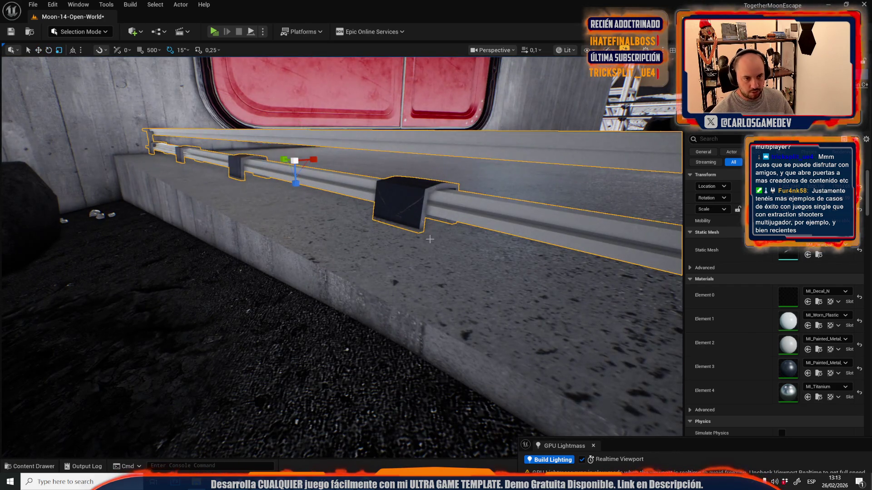
Step: Position the rail along the ledge and shorten it to fit
drag(381, 220, 258, 257)
scroll(258, 257, up, 4)
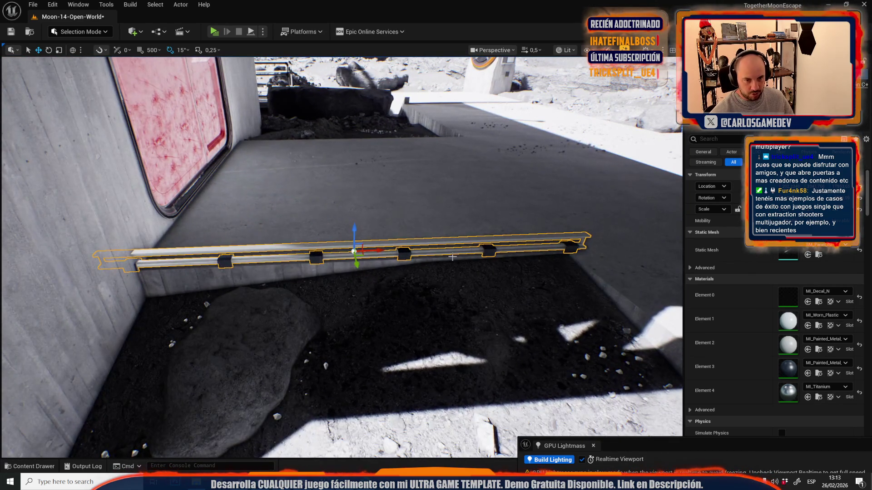
drag(380, 251, 412, 248)
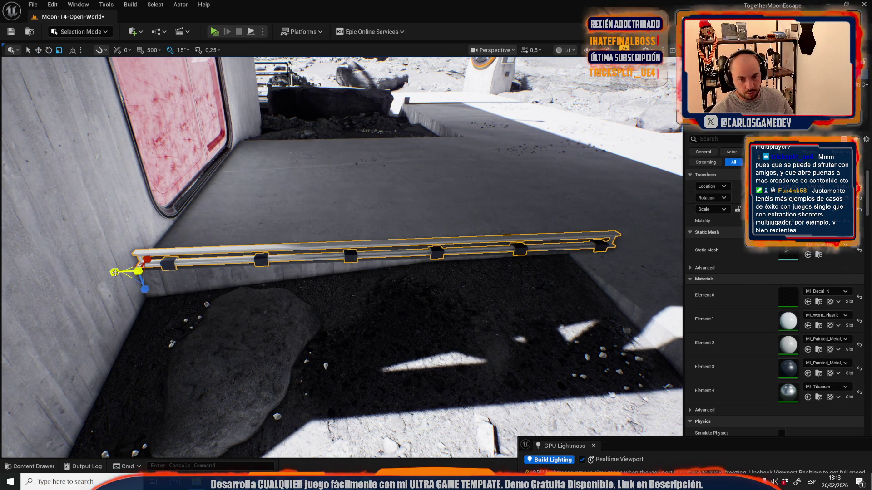
drag(114, 273, 119, 273)
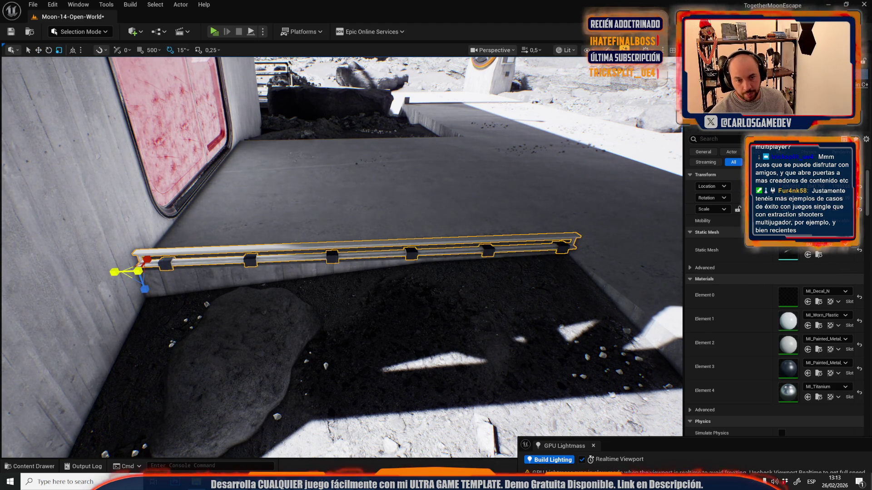
key(w)
mouse_move(303, 272)
mouse_down()
mouse_move(145, 165)
mouse_move(432, 199)
mouse_up()
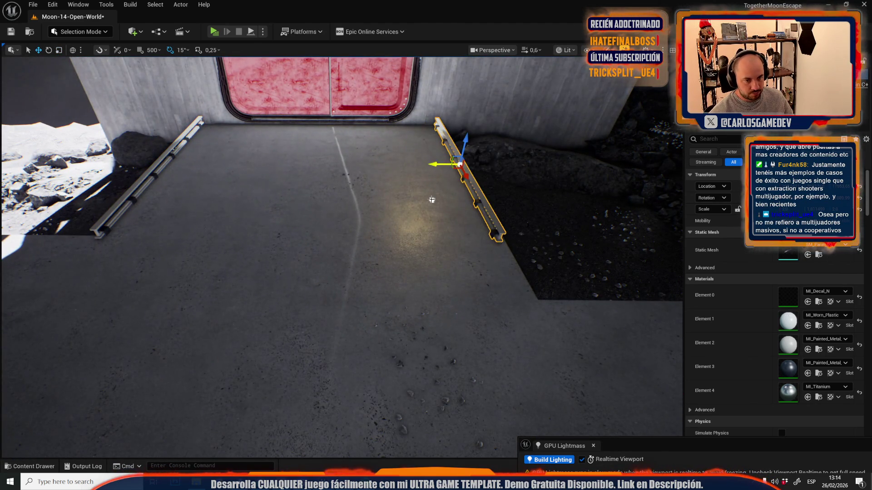
Step: Stretch the ledge rail longer toward the building wall
key(f)
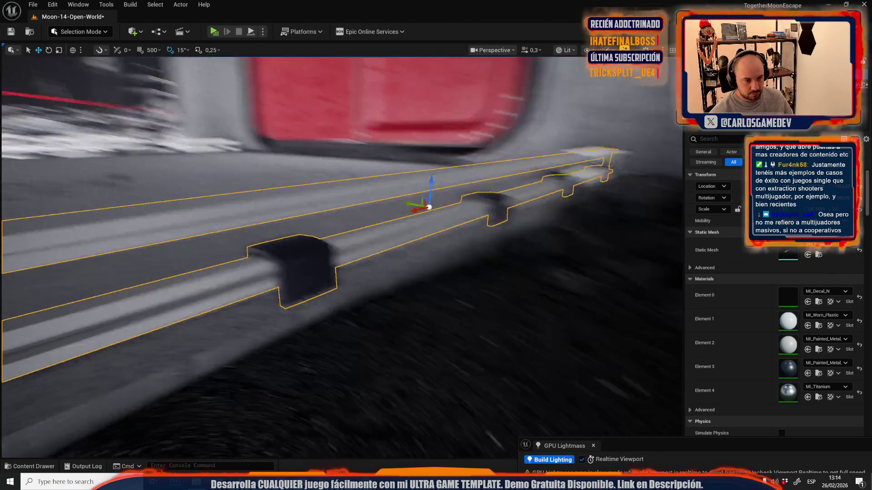
scroll(421, 194, down, 3)
scroll(422, 194, up, 3)
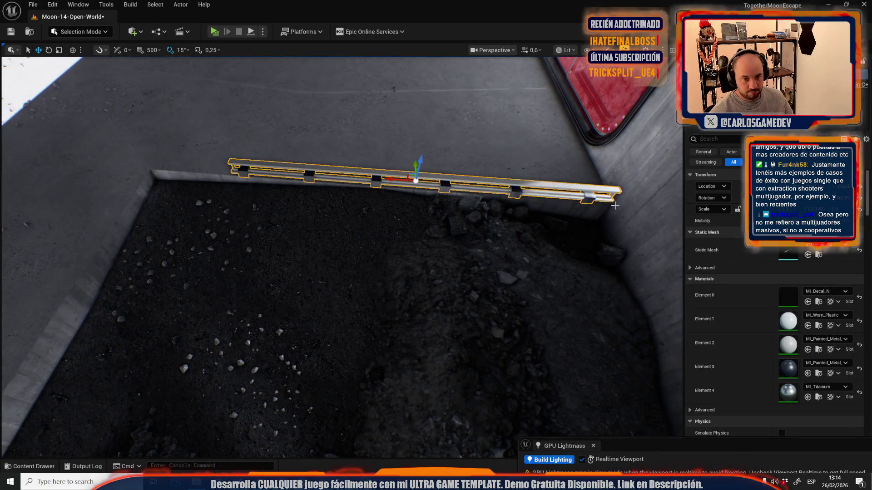
key(r)
drag(635, 205, 657, 204)
scroll(571, 218, down, 5)
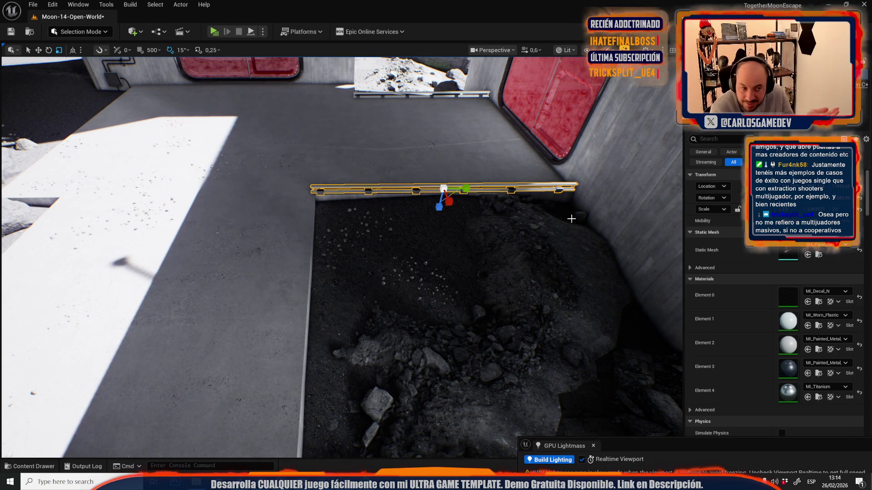
drag(567, 219, 562, 205)
scroll(562, 205, down, 2)
mouse_move(490, 246)
mouse_down()
mouse_move(504, 238)
mouse_move(481, 241)
mouse_move(497, 223)
mouse_up()
Step: Shorten the rail piece to fill the gap where the slab meets the wall
key(e)
drag(430, 237, 437, 232)
scroll(437, 232, up, 1)
drag(367, 258, 367, 258)
scroll(367, 259, up, 1)
key(r)
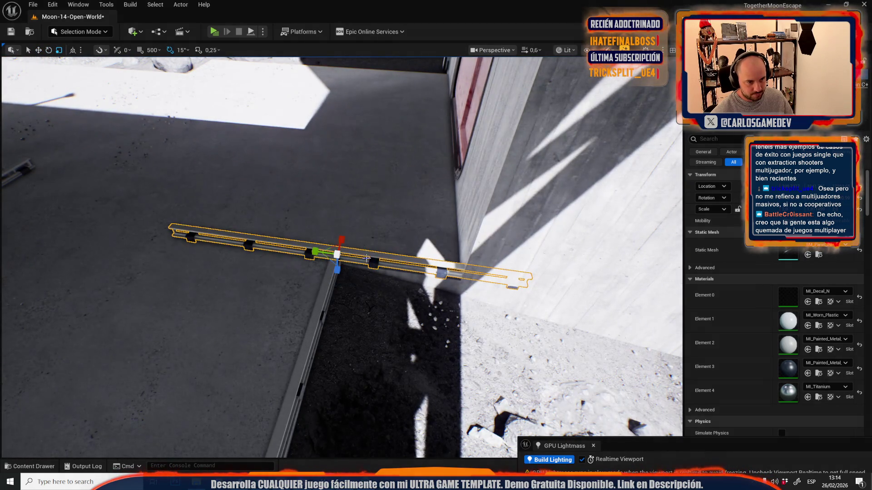
drag(316, 251, 322, 252)
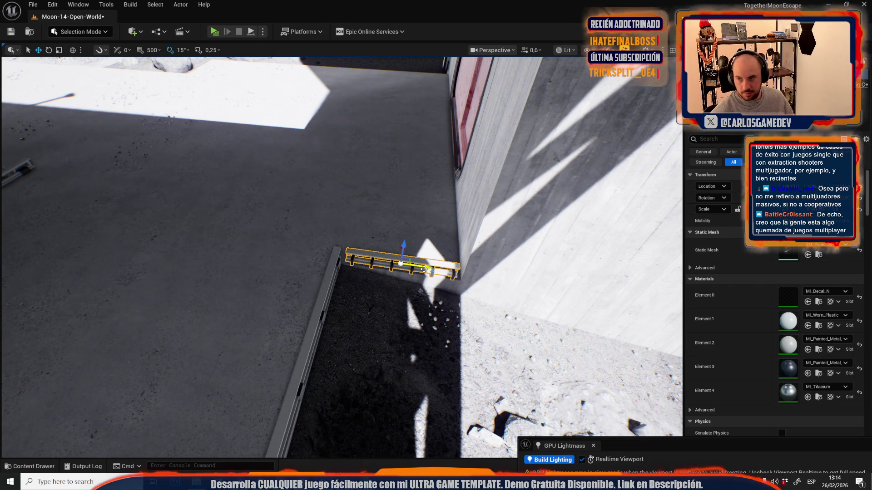
drag(347, 257, 345, 257)
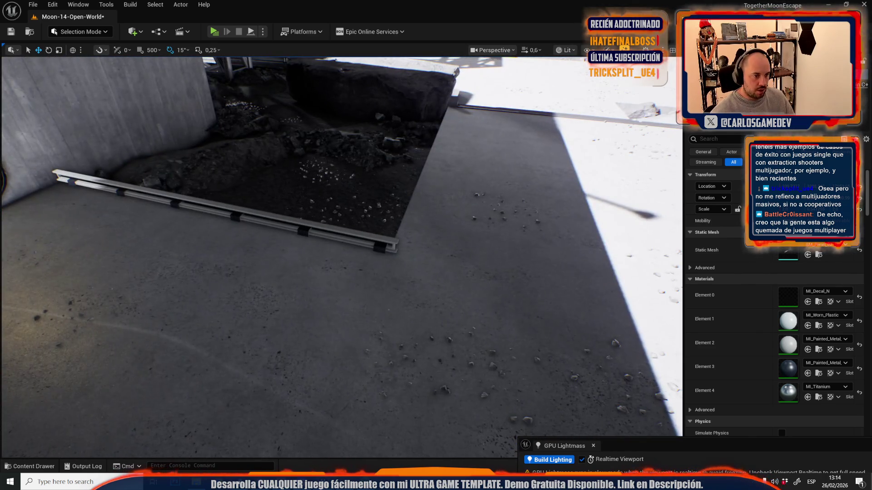
Step: Move the rail onto the pit's other edge and adjust its length to fit
click(321, 254)
click(254, 217)
key(f)
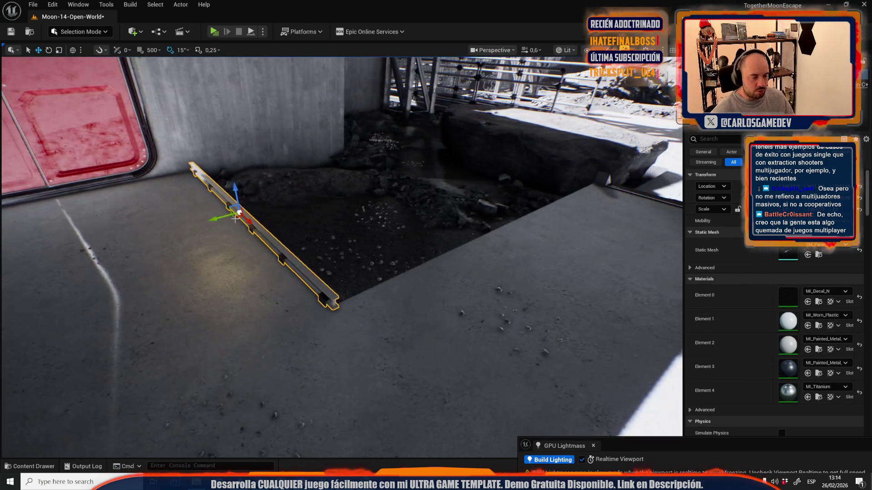
mouse_move(371, 255)
mouse_down()
mouse_move(495, 244)
mouse_move(490, 291)
mouse_move(495, 273)
mouse_up()
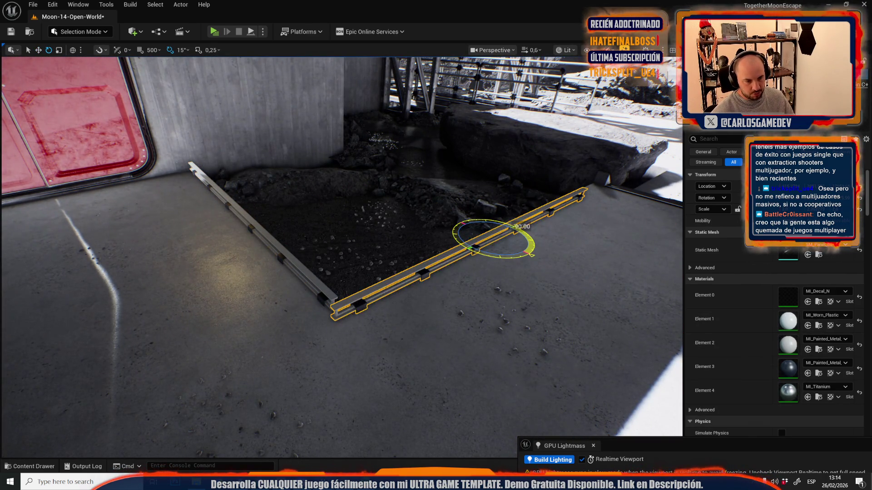
scroll(455, 218, down, 2)
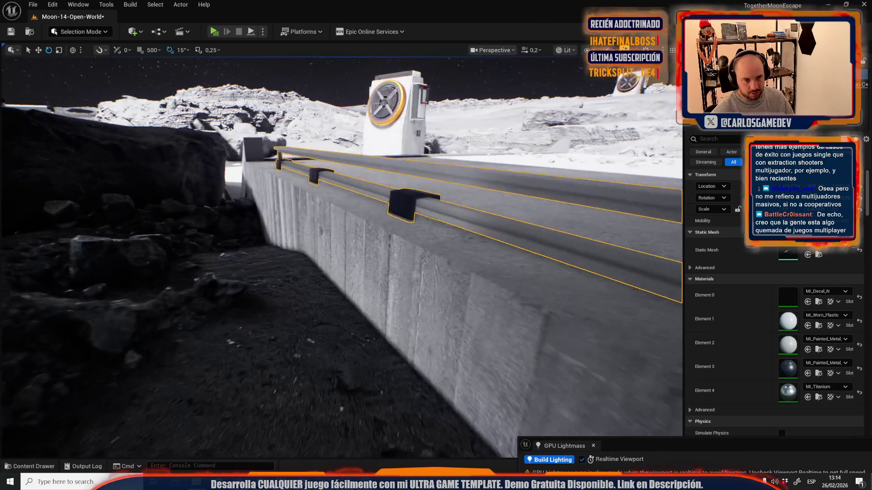
key(r)
drag(475, 215, 426, 220)
scroll(426, 220, up, 3)
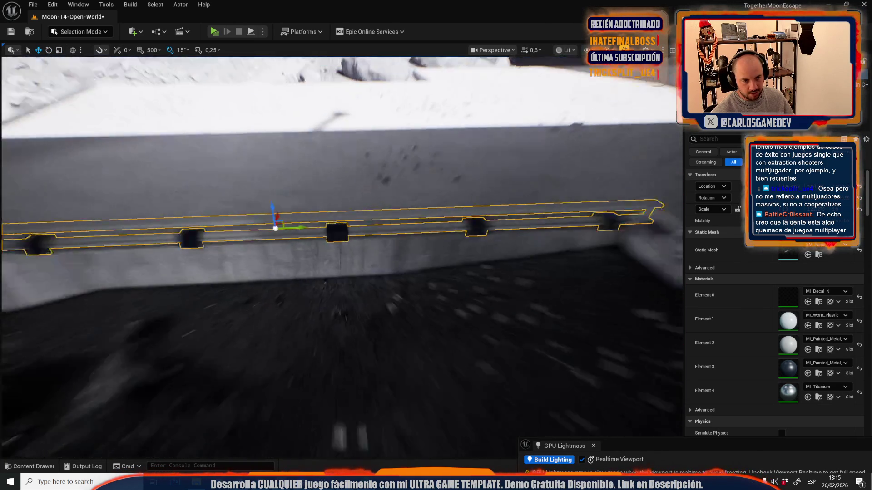
Step: Place the rail along the platform's step edge above the rocky ground
key(s)
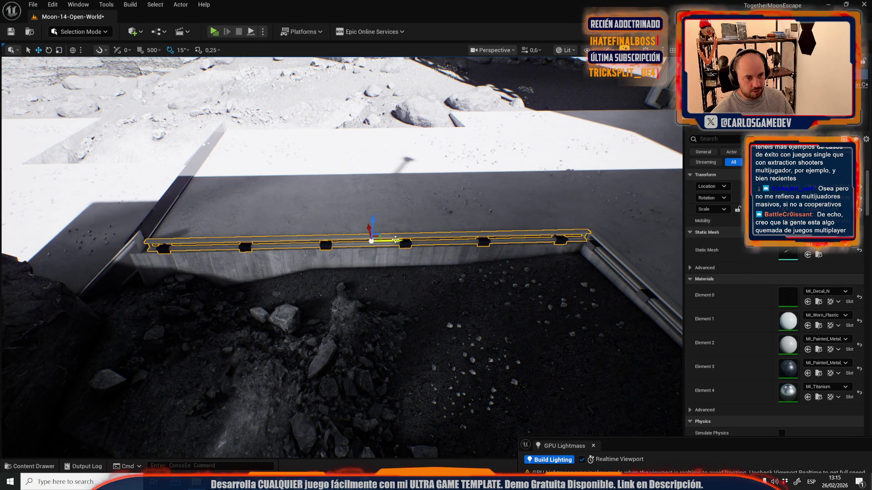
key(s)
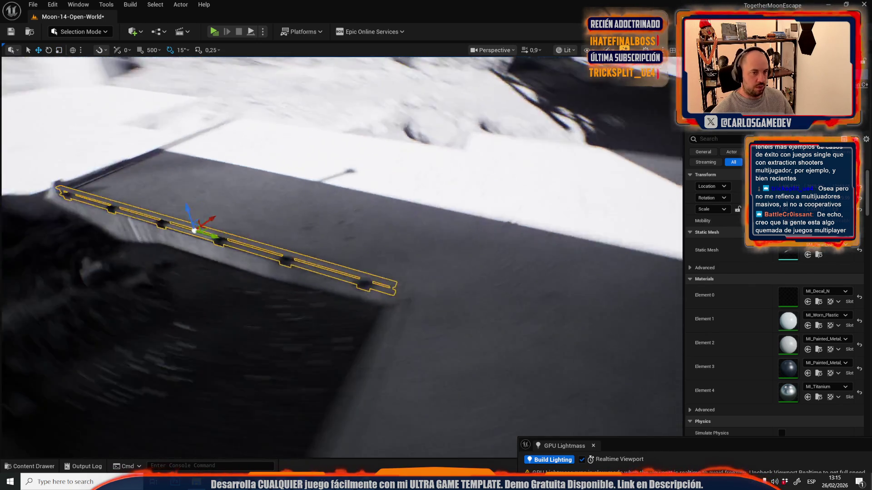
scroll(310, 215, up, 1)
drag(299, 207, 475, 249)
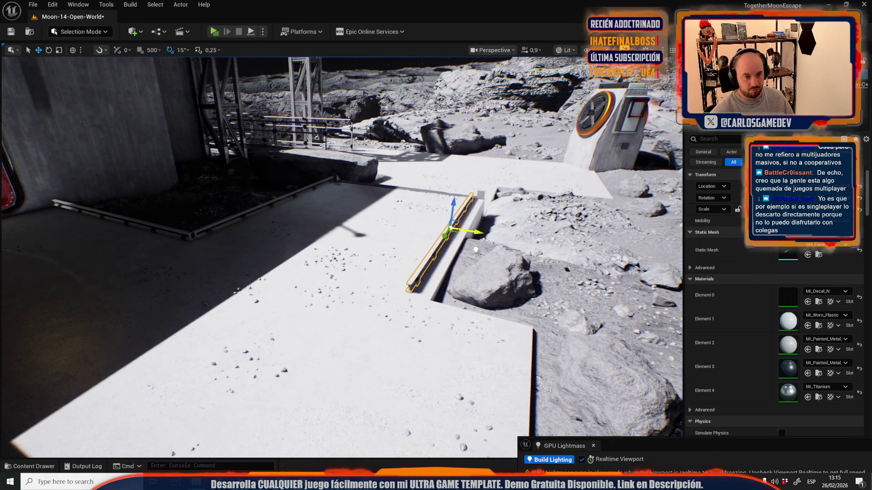
scroll(485, 250, down, 4)
key(w)
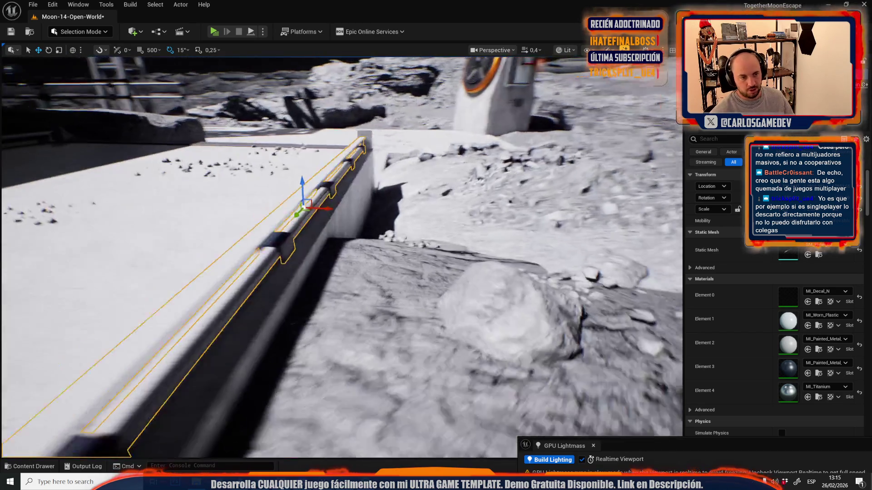
scroll(463, 257, up, 2)
key(s)
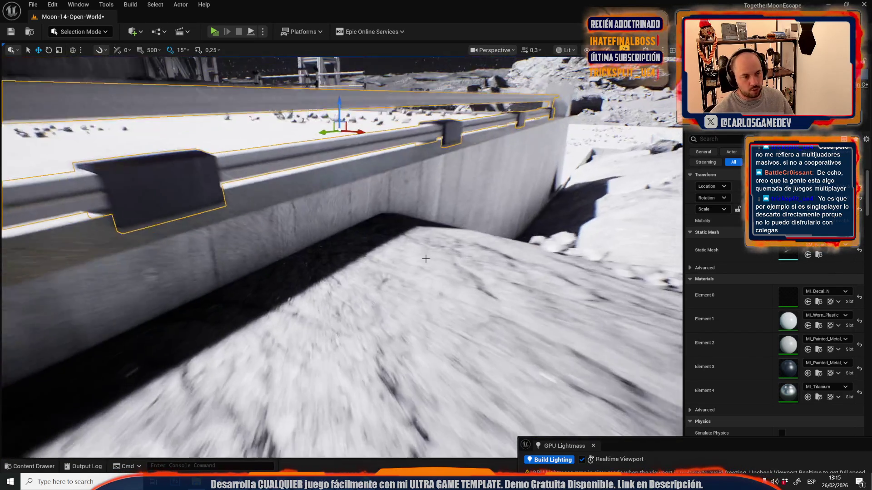
scroll(252, 252, down, 2)
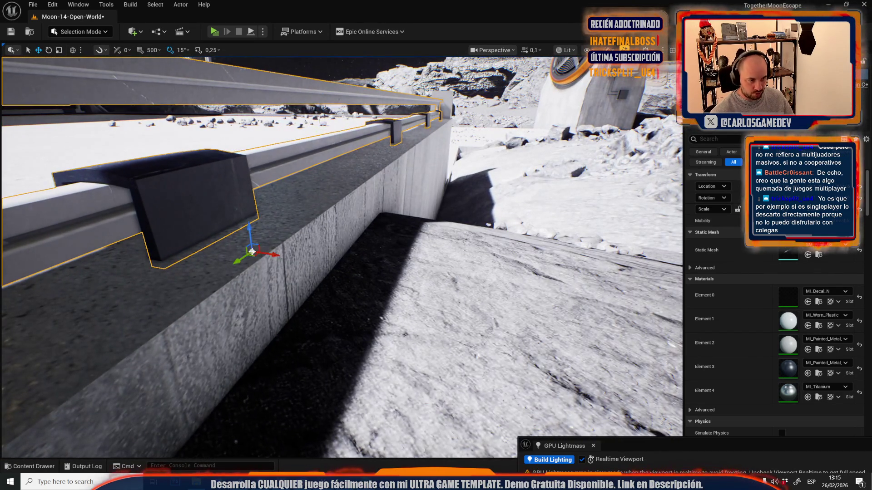
drag(269, 254, 357, 262)
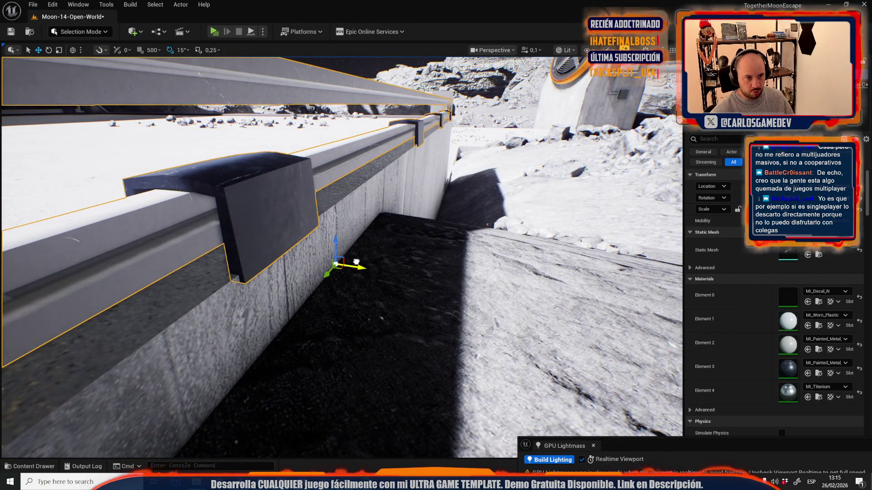
scroll(357, 262, up, 3)
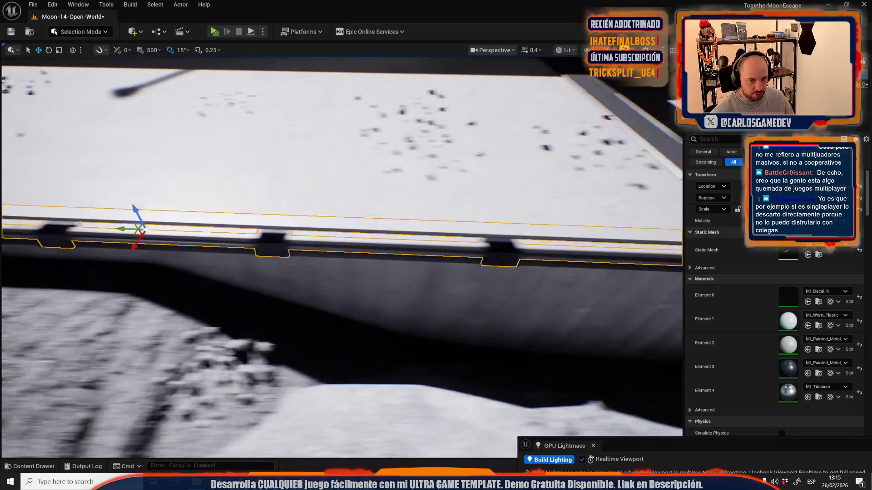
mouse_move(356, 262)
mouse_down()
mouse_move(311, 306)
mouse_move(340, 302)
mouse_move(350, 299)
mouse_move(252, 281)
mouse_move(263, 273)
mouse_move(429, 285)
mouse_up()
scroll(304, 290, down, 1)
scroll(257, 278, up, 1)
scroll(318, 277, up, 1)
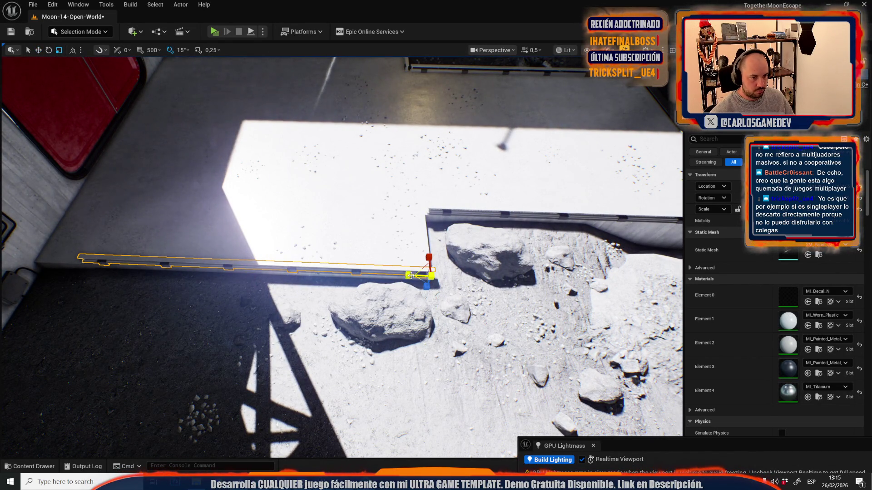
Step: Trim the rail's left end slightly, then select the short rail by the door and turn it 90°
drag(409, 275, 412, 275)
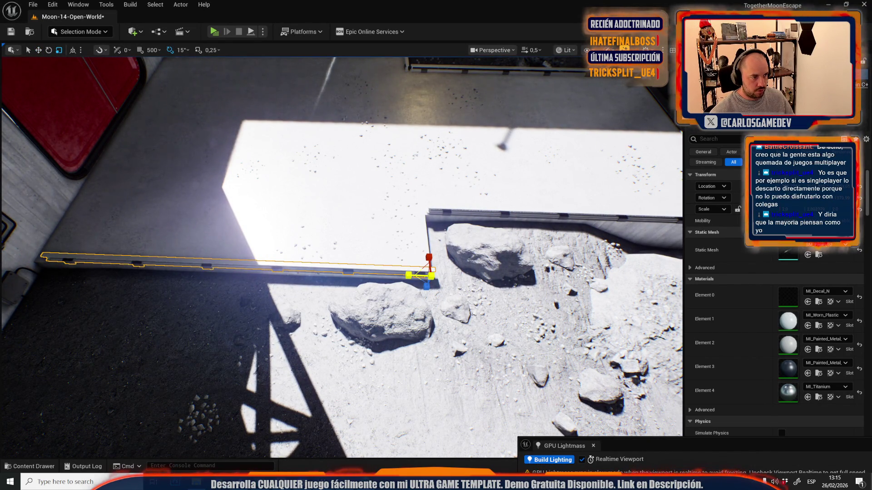
drag(229, 119, 235, 115)
click(162, 98)
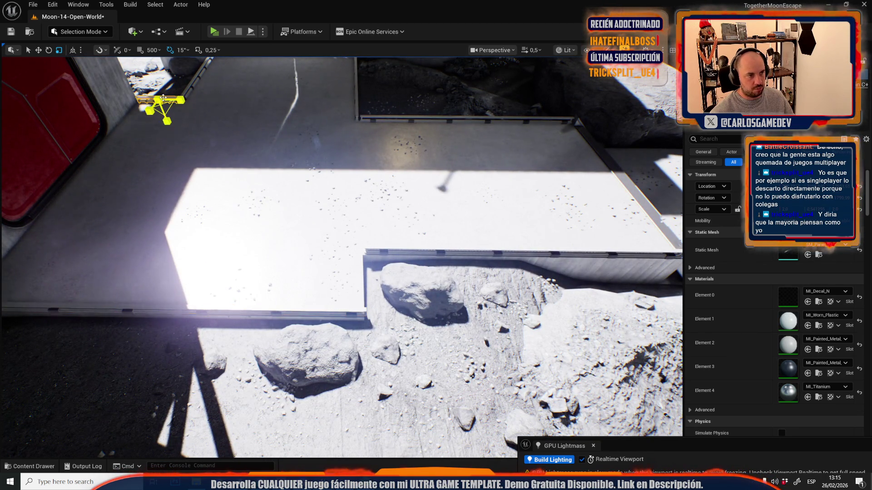
key(f)
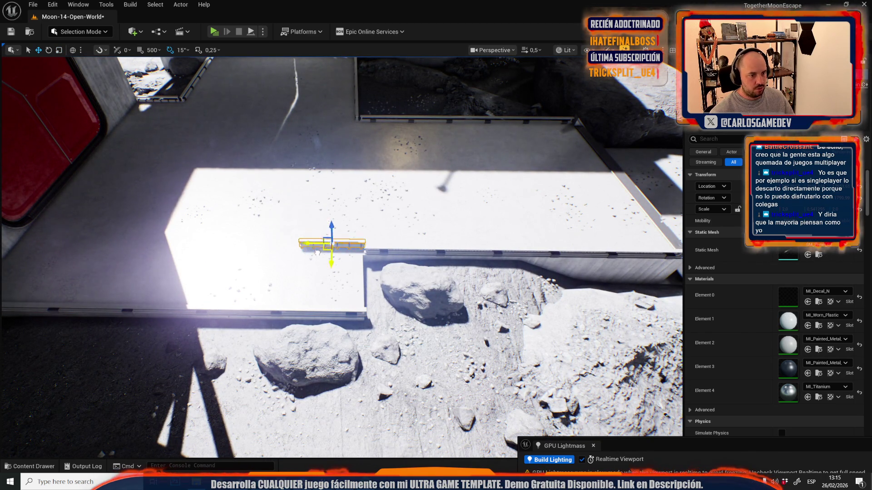
key(e)
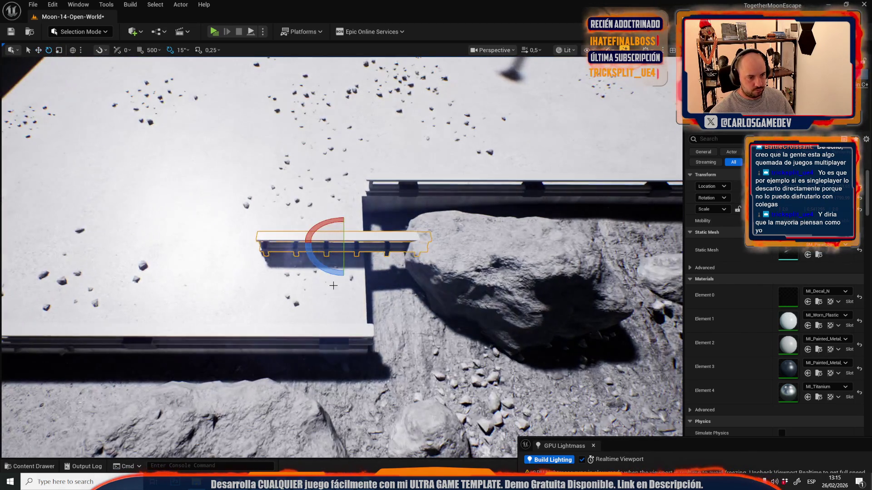
mouse_move(330, 272)
mouse_down()
mouse_move(359, 265)
mouse_move(379, 245)
mouse_move(345, 216)
mouse_move(395, 252)
mouse_up()
Step: Set the rail's pivot to its lower-left corner and align the transform axes to world space
key(r)
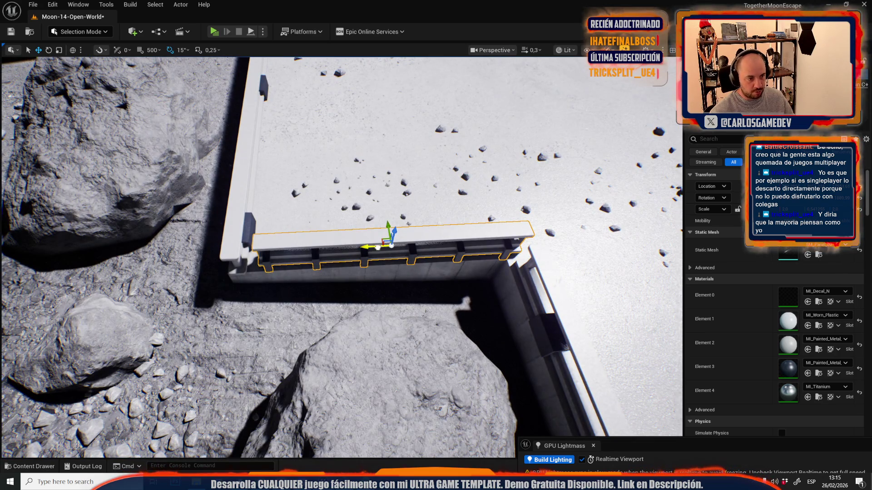
alt+middle_click(260, 270)
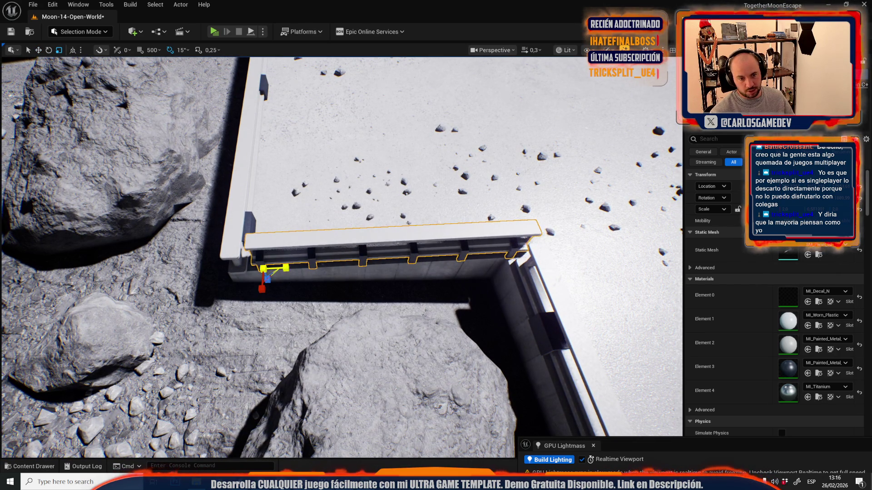
click(260, 271)
drag(261, 271, 435, 165)
key(ctrl+z)
drag(341, 254, 309, 257)
key(ctrl+grave)
Step: Move the rail down onto the lower ledge and scale it shorter to fit
mouse_move(211, 211)
mouse_down()
mouse_move(418, 212)
mouse_move(504, 284)
mouse_move(472, 299)
mouse_move(455, 295)
mouse_move(426, 254)
mouse_move(436, 317)
mouse_up()
scroll(491, 290, down, 1)
scroll(427, 254, up, 2)
key(r)
mouse_move(366, 221)
mouse_down()
mouse_move(348, 221)
mouse_move(359, 252)
mouse_move(436, 232)
mouse_move(485, 233)
mouse_up()
key(e)
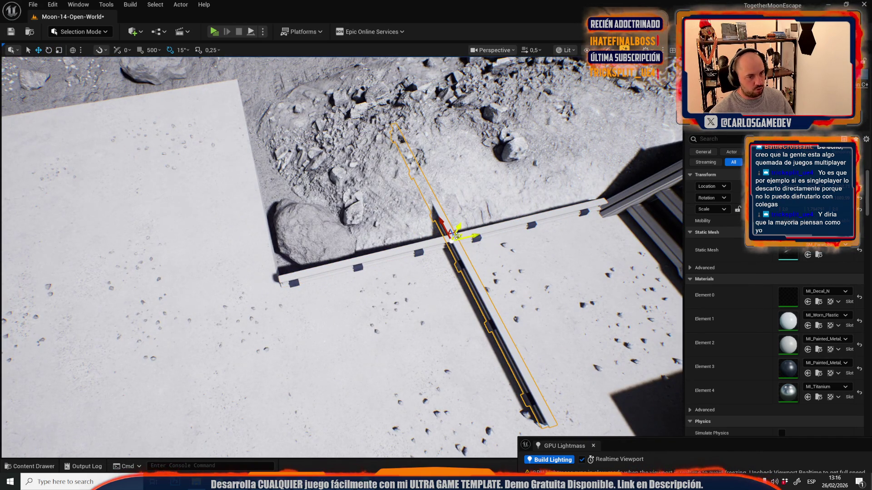
Step: Move the rail copy onto the plate edge above the rubble pit and adjust its length
mouse_move(457, 237)
mouse_down()
mouse_move(322, 208)
mouse_move(243, 156)
mouse_move(297, 195)
mouse_move(300, 222)
mouse_move(303, 209)
mouse_move(401, 247)
mouse_move(391, 243)
mouse_up()
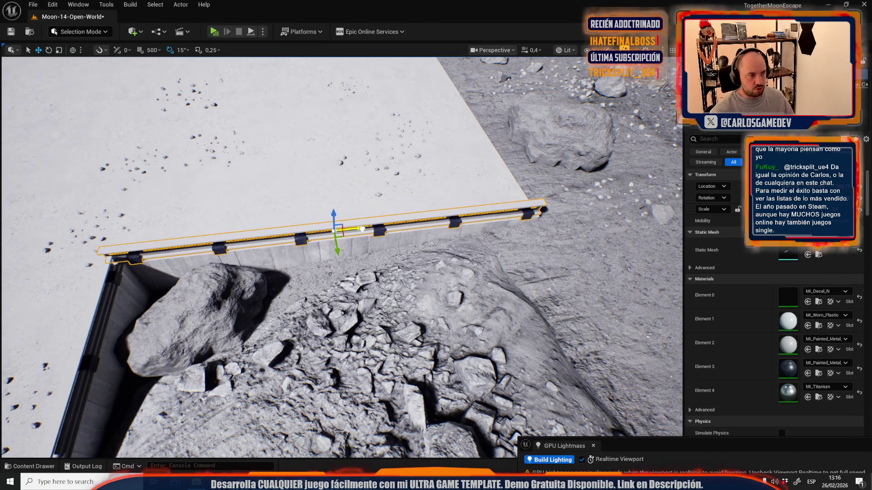
key(e)
key(r)
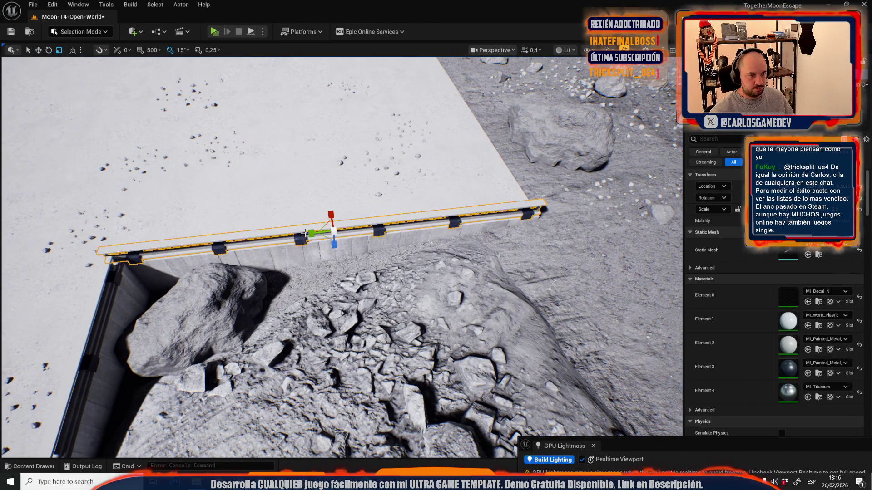
drag(311, 234, 358, 230)
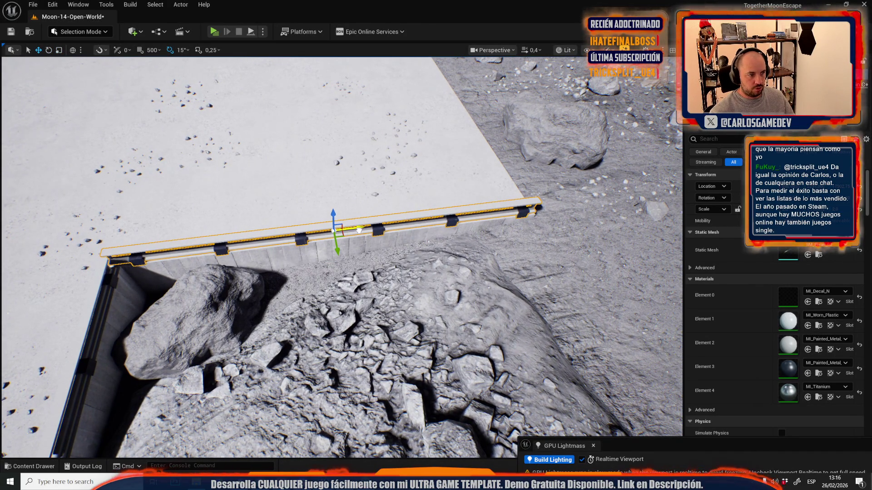
scroll(359, 230, up, 1)
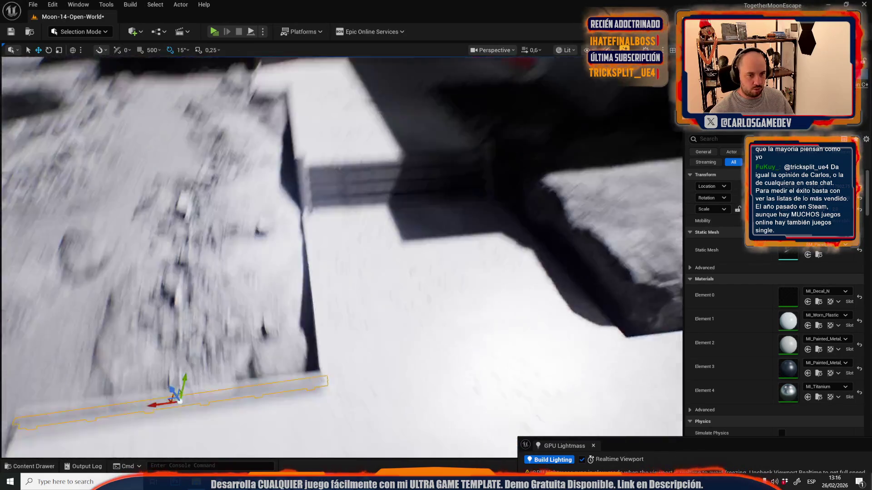
Step: Select the rail beside the large rock and slide it along the ledge against the rock
click(205, 216)
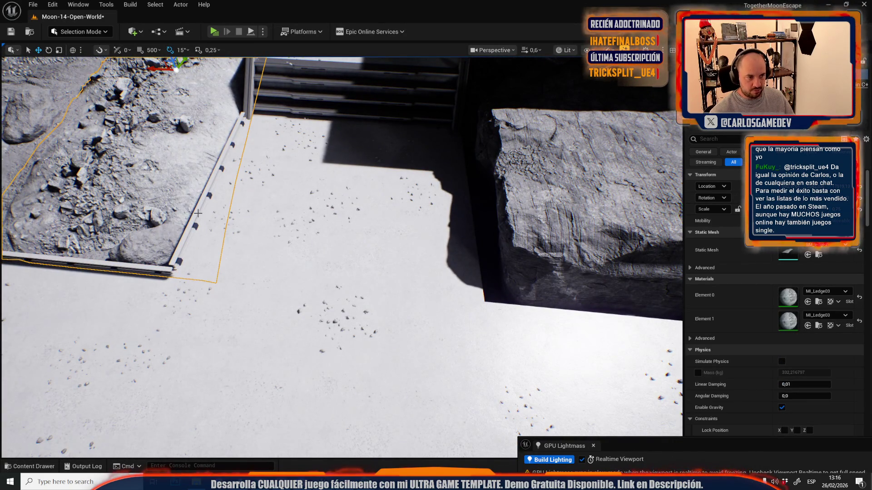
click(198, 213)
drag(195, 177, 457, 195)
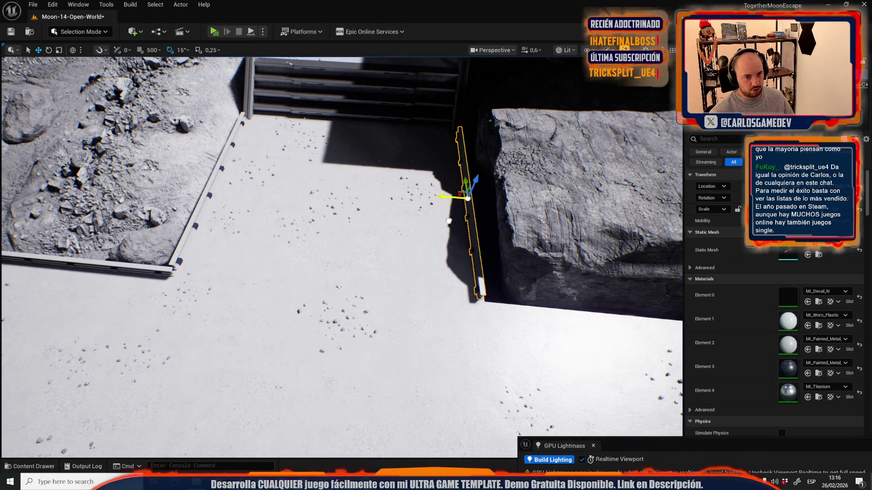
scroll(457, 195, down, 1)
scroll(288, 238, down, 1)
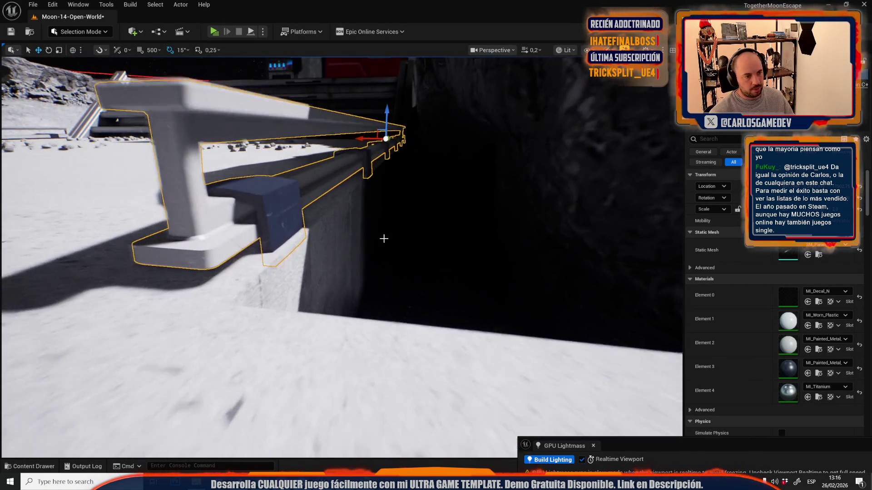
mouse_move(287, 237)
mouse_down()
mouse_move(291, 250)
mouse_move(293, 240)
mouse_up()
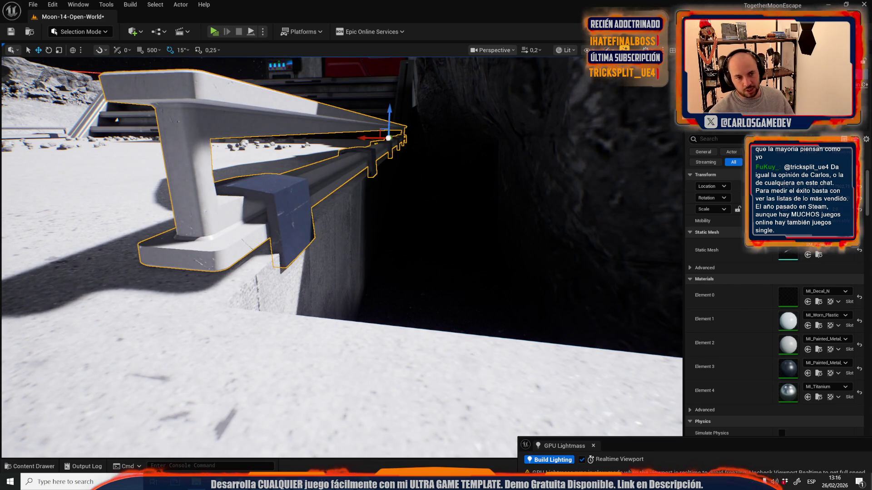
scroll(293, 241, up, 2)
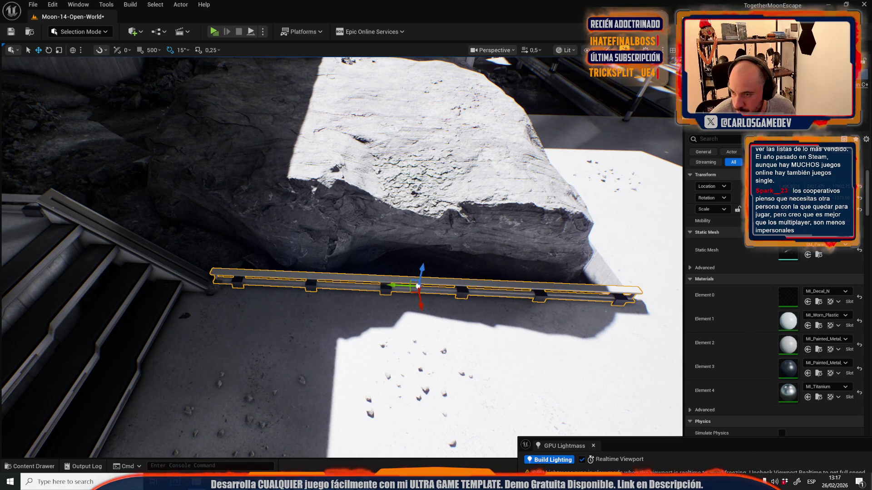
Step: Place a rail copy on the white slab by the rock, slide it along the edge and stretch it longer
drag(440, 307, 474, 266)
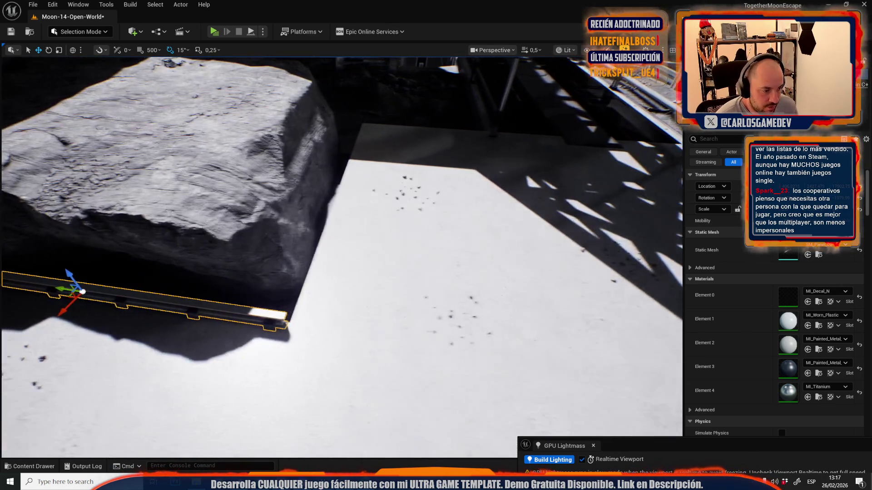
mouse_move(141, 295)
mouse_down()
mouse_move(399, 219)
mouse_move(414, 250)
mouse_move(399, 263)
mouse_move(409, 196)
mouse_up()
key(e)
key(w)
mouse_move(424, 166)
mouse_down()
mouse_move(409, 182)
mouse_move(436, 190)
mouse_up()
drag(408, 263, 408, 263)
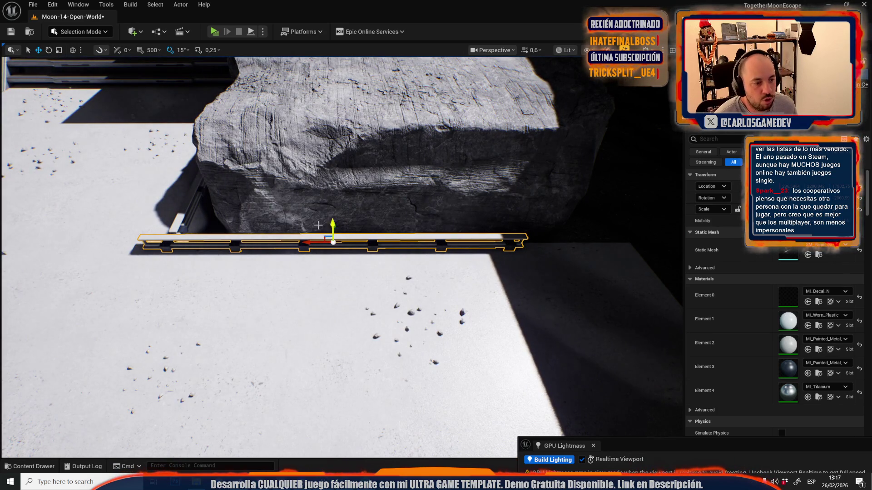
mouse_move(314, 242)
mouse_down()
mouse_move(399, 242)
mouse_move(388, 237)
mouse_up()
key(r)
mouse_move(399, 278)
mouse_down()
mouse_move(419, 277)
mouse_move(372, 268)
mouse_move(393, 281)
mouse_up()
Step: Drag another rail copy to the left floor, then go to the browser's Wishlist Actions page
drag(582, 267, 582, 267)
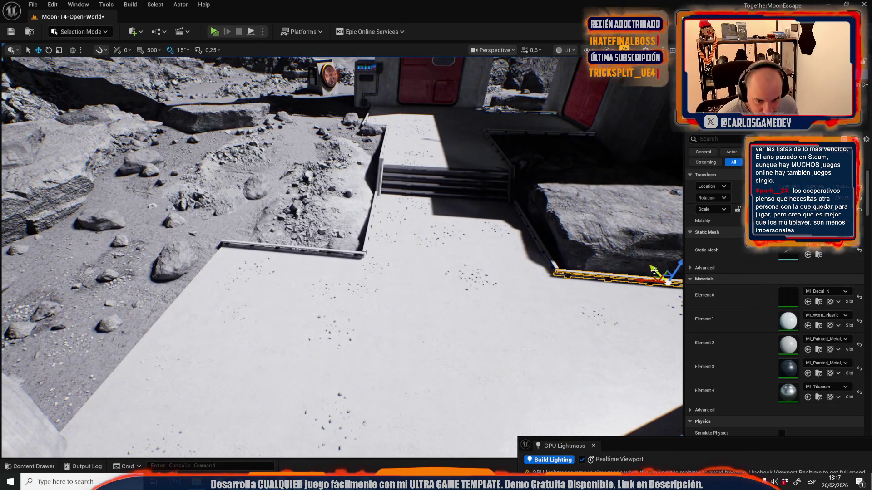
mouse_move(642, 278)
mouse_down()
mouse_move(256, 290)
mouse_move(200, 335)
mouse_up()
key(e)
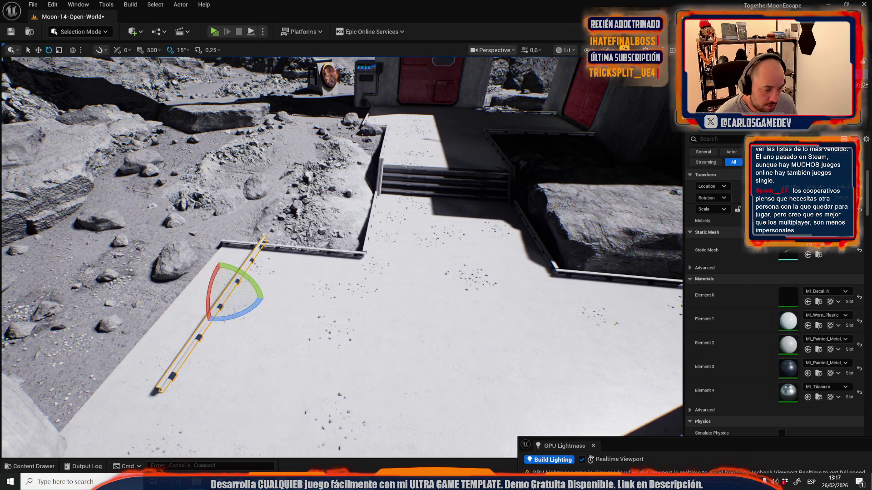
key(alt+Tab)
click(180, 6)
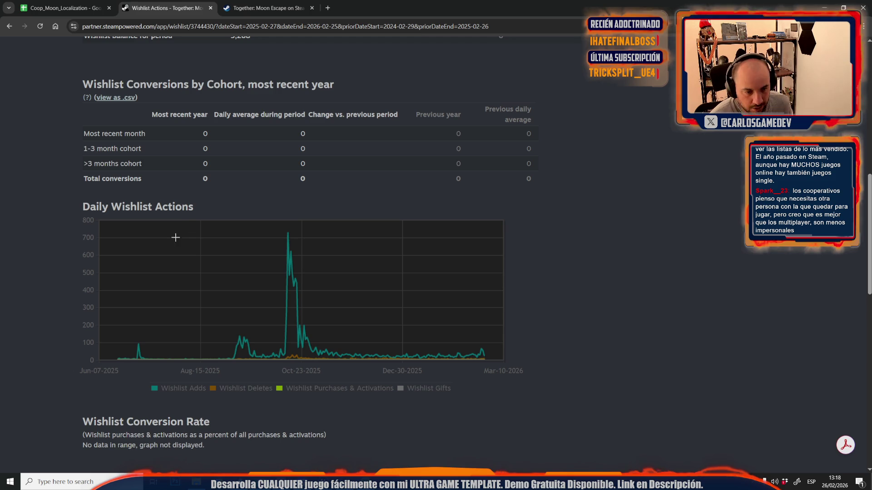
Step: Zoom into the Daily Wishlist Actions chart, then return to Unreal and fly close along the slab-edge rail
ctrl+scroll(174, 283, up, 4)
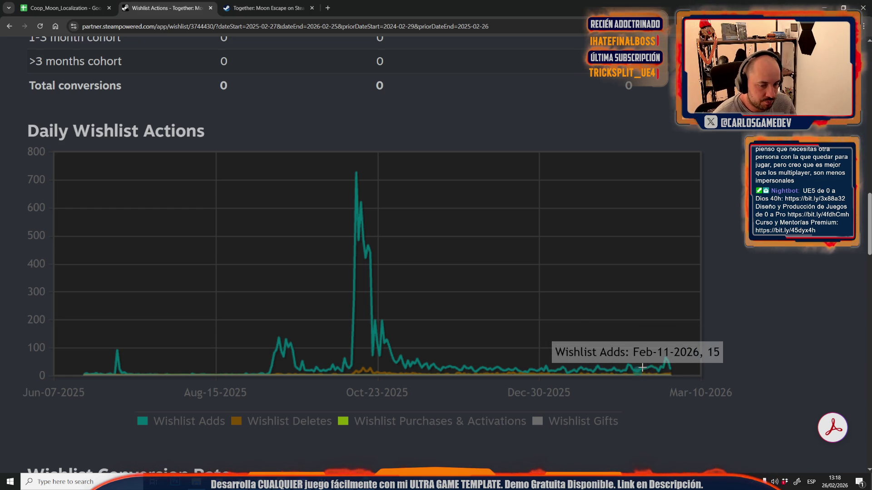
key(alt+Tab)
mouse_move(426, 238)
mouse_down()
mouse_move(423, 175)
mouse_move(312, 253)
mouse_up()
key(r)
key(w)
Step: Lengthen the rail along the floor edge and shift it slightly along its length
key(f)
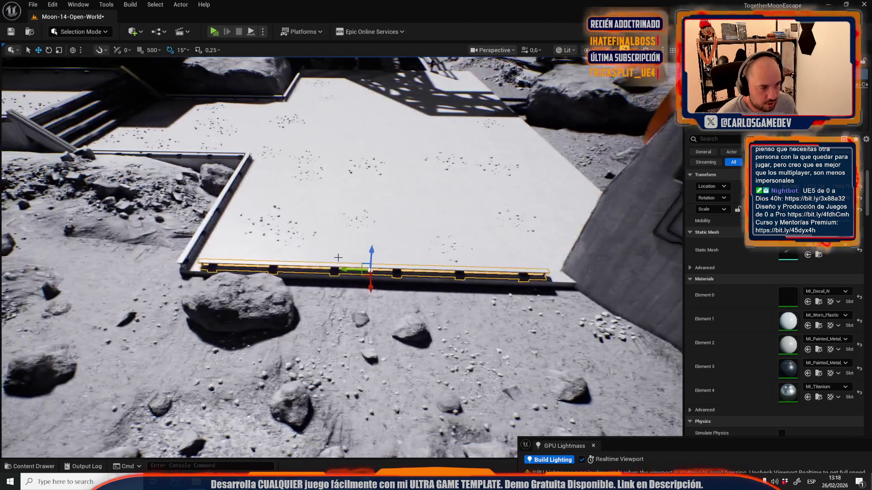
key(r)
drag(396, 269, 416, 270)
drag(355, 269, 246, 277)
Step: Move the rail to the slab edge by the fan unit and rotate it to match
drag(408, 272, 422, 265)
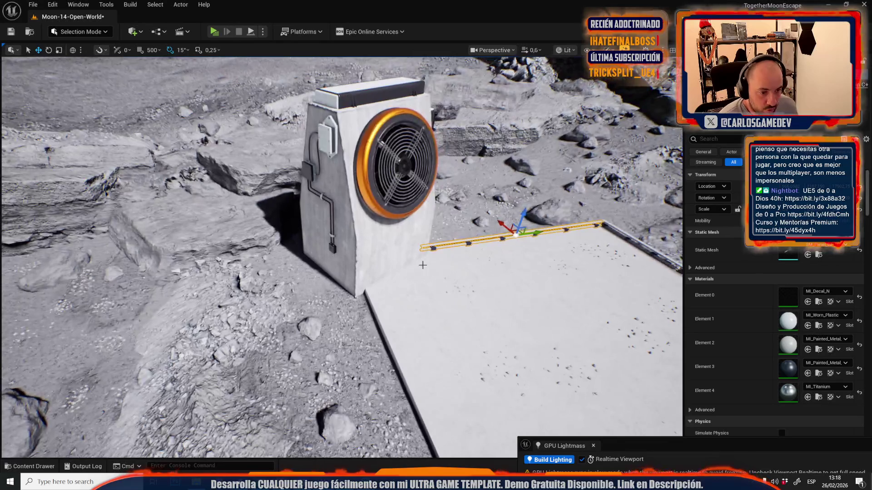
mouse_move(514, 230)
mouse_down()
mouse_move(437, 331)
mouse_move(458, 327)
mouse_move(475, 343)
mouse_up()
key(e)
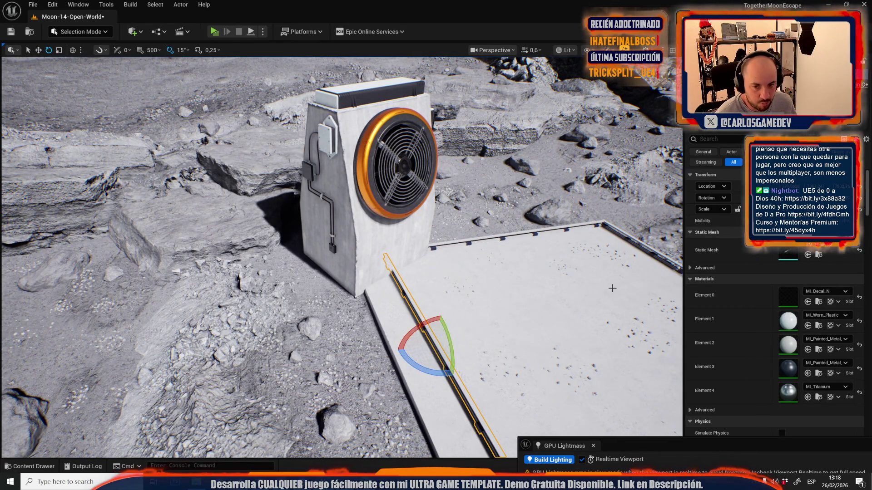
drag(488, 236, 520, 233)
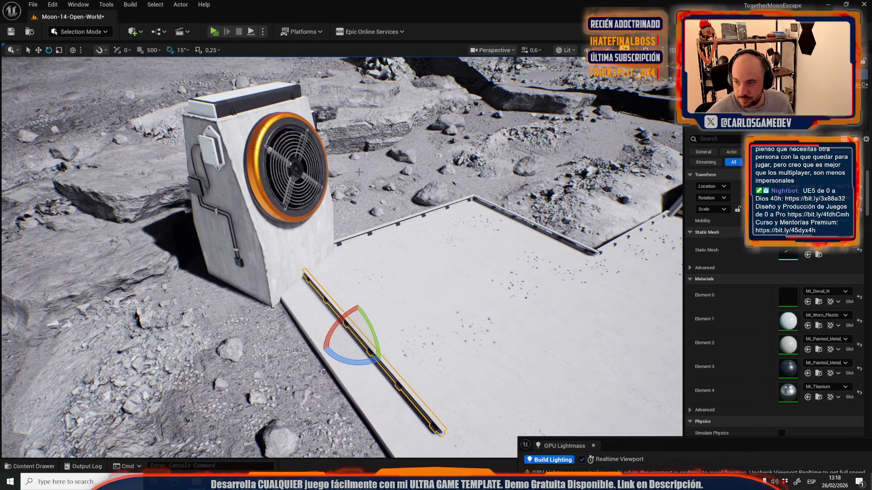
key(f)
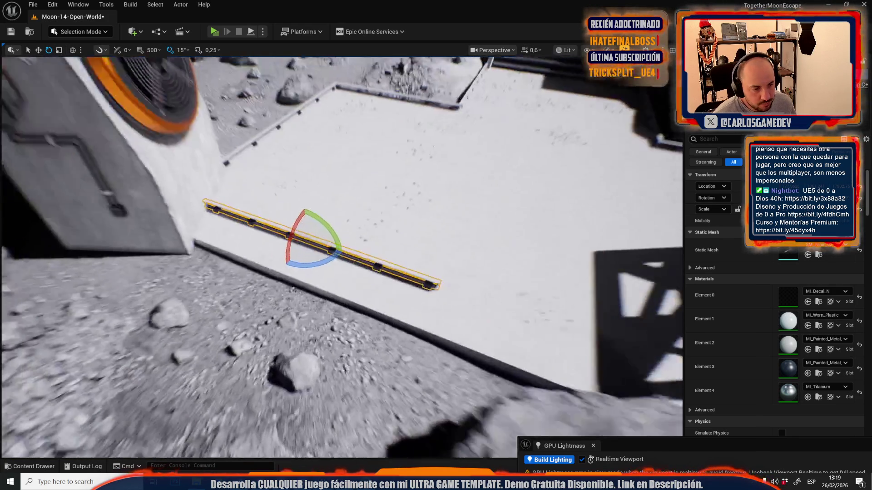
key(w)
Step: Slide the rail along the slab edge and add the second rail segment to the selection
drag(379, 223, 385, 211)
drag(461, 259, 268, 252)
drag(243, 222, 352, 219)
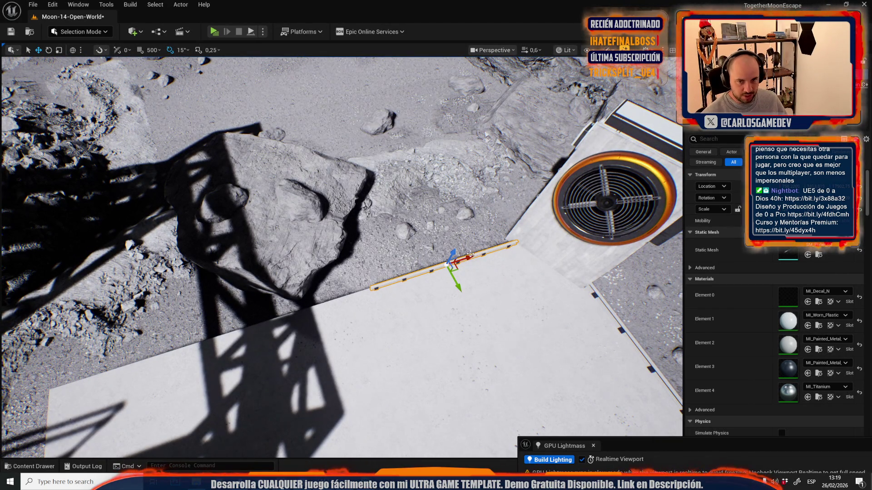
mouse_move(472, 268)
mouse_down()
mouse_move(291, 313)
mouse_move(296, 305)
mouse_move(455, 316)
mouse_move(204, 338)
mouse_move(419, 249)
mouse_up()
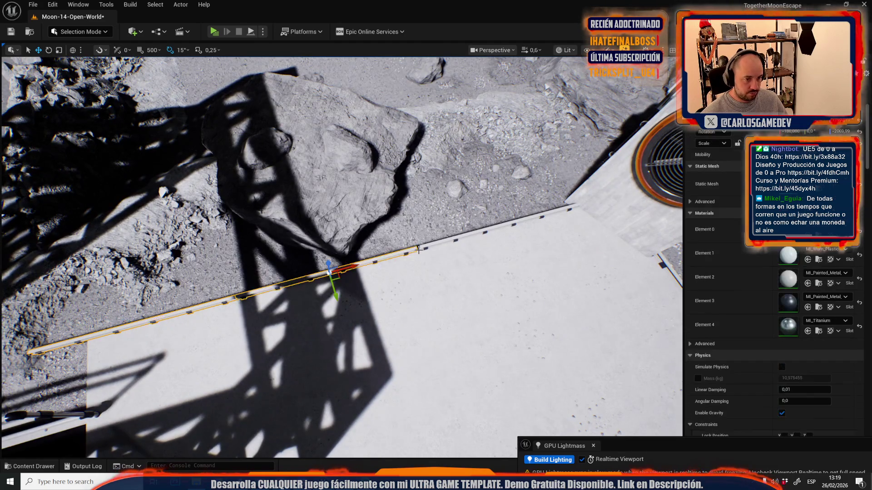
ctrl+click(447, 241)
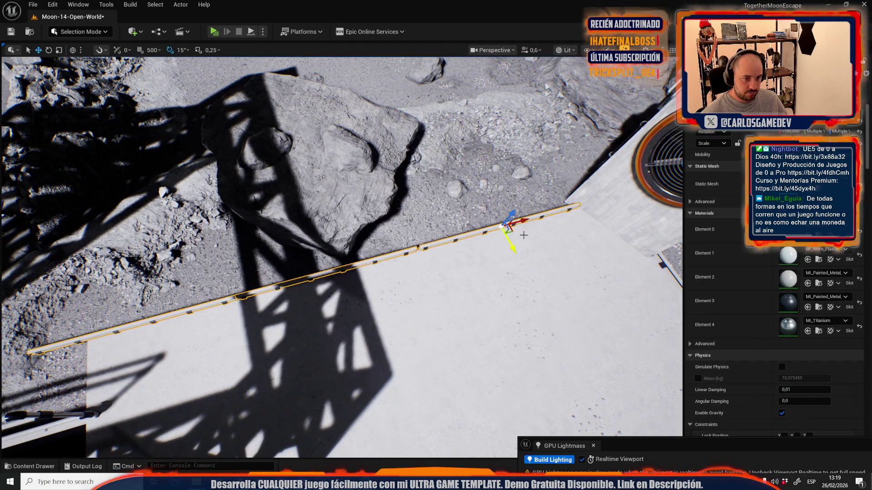
Step: Set the pivot at the rail's end and shorten the rail from its left end
middle_click(579, 208)
key(r)
drag(579, 207, 555, 222)
drag(454, 273, 363, 300)
mouse_move(531, 193)
mouse_down()
mouse_move(531, 200)
mouse_move(542, 182)
mouse_move(515, 190)
mouse_move(522, 185)
mouse_move(454, 143)
mouse_move(456, 100)
mouse_up()
Step: Reangle the walkway railing and stretch it longer along the walkway
key(e)
key(r)
key(f)
scroll(399, 221, down, 3)
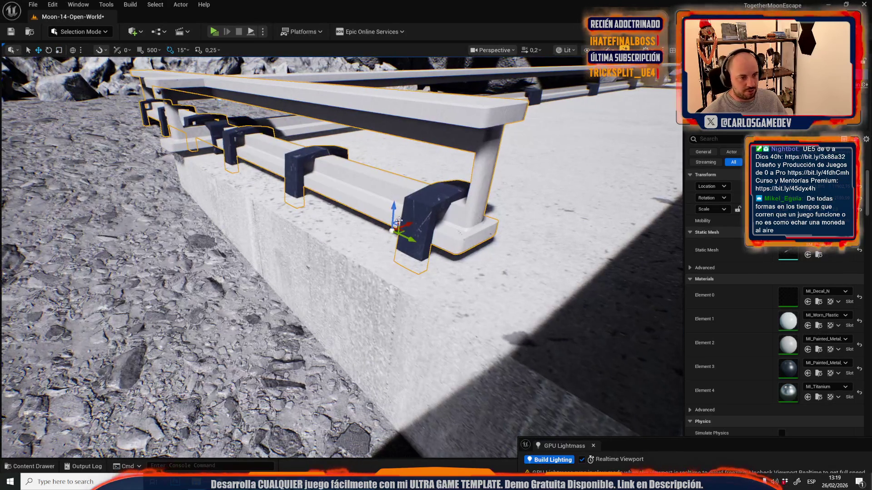
mouse_move(406, 223)
mouse_down()
mouse_move(393, 217)
mouse_move(386, 227)
mouse_up()
mouse_move(171, 240)
mouse_down()
mouse_move(291, 230)
mouse_move(282, 225)
mouse_move(295, 218)
mouse_move(277, 208)
mouse_move(440, 281)
mouse_move(463, 274)
mouse_up()
key(r)
scroll(295, 218, up, 2)
mouse_move(399, 256)
mouse_down()
mouse_move(426, 260)
mouse_move(425, 236)
mouse_move(454, 228)
mouse_move(423, 247)
mouse_up()
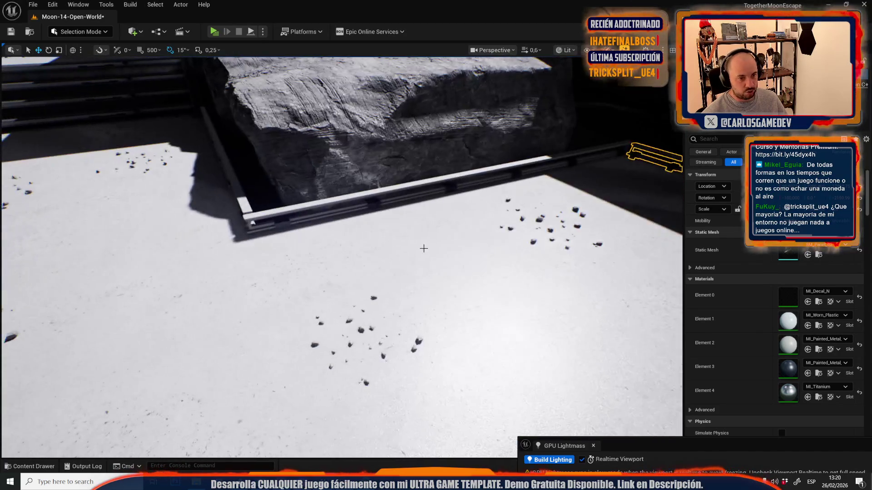
Step: Select the railing by the rock and turn it 90° to lie along the tower's wall
click(426, 183)
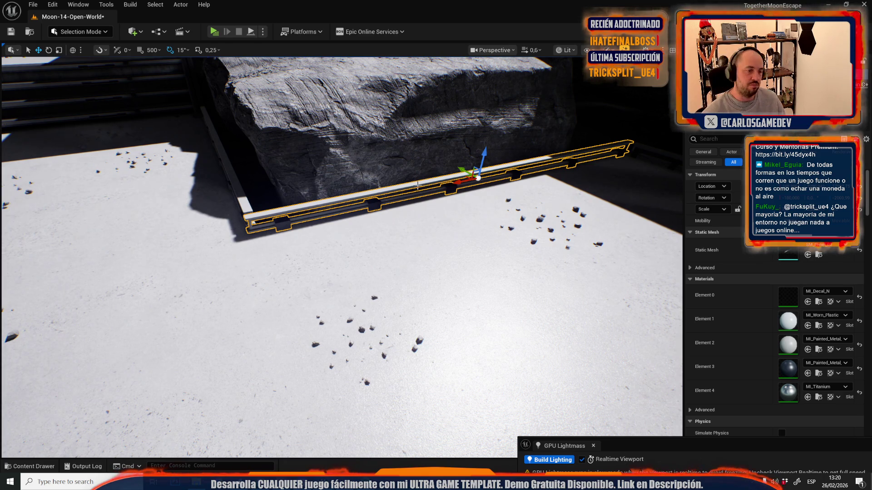
drag(427, 183, 420, 258)
drag(453, 294, 453, 294)
scroll(453, 294, up, 1)
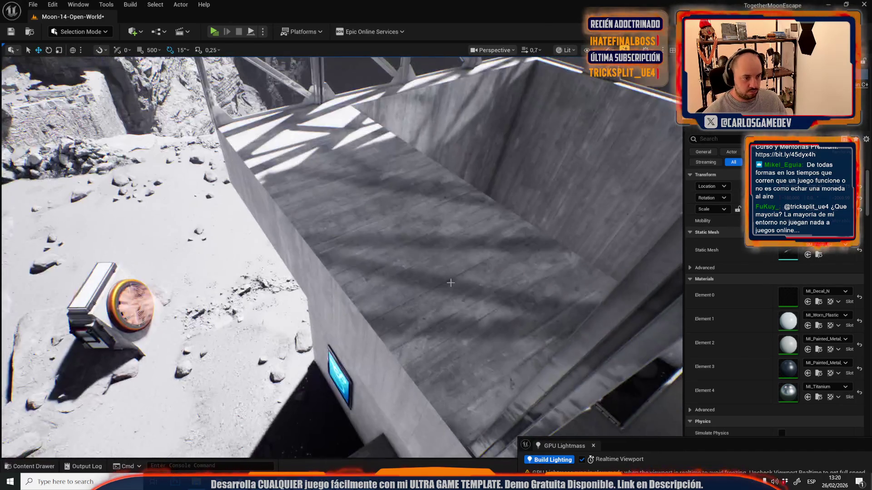
key(ctrl+z)
key(e)
drag(350, 250, 364, 272)
Step: Lift the railing onto the concrete wall top and adjust its scale
scroll(363, 273, down, 2)
key(w)
scroll(363, 273, down, 2)
mouse_move(621, 220)
mouse_down()
mouse_move(463, 193)
mouse_move(441, 213)
mouse_up()
scroll(442, 213, up, 2)
drag(256, 240, 256, 239)
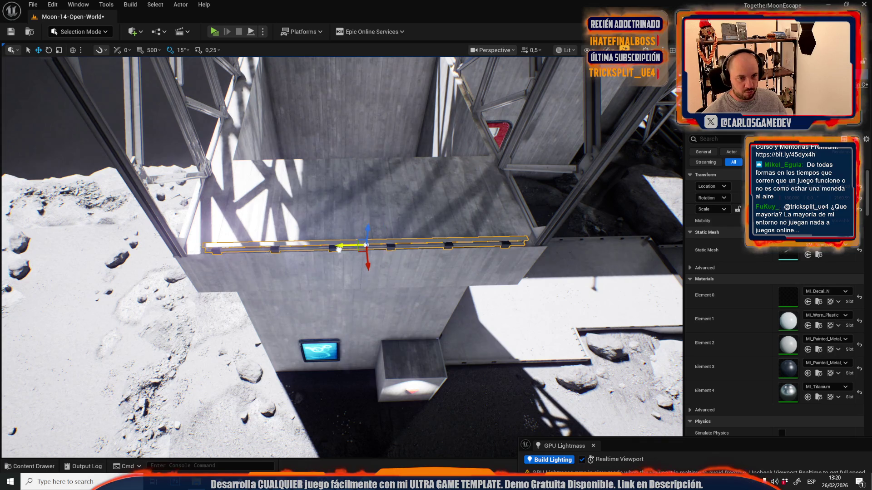
key(r)
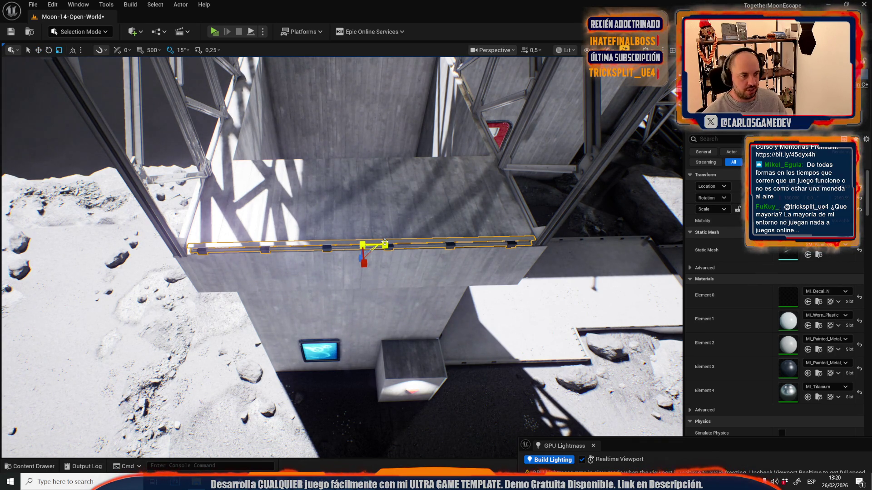
drag(379, 261, 378, 260)
Step: Select the railing on the platform's right and slide it along the wall top
key(w)
click(418, 318)
scroll(417, 289, down, 2)
drag(418, 289, 421, 287)
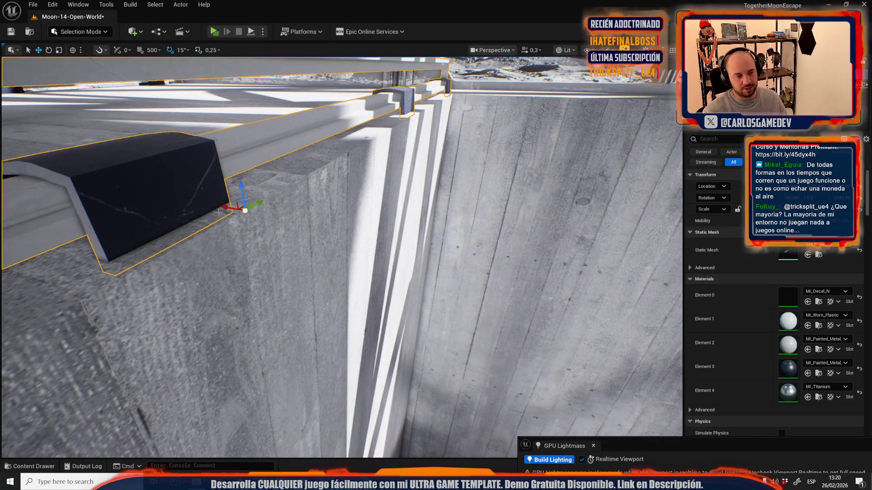
drag(232, 208, 256, 207)
drag(340, 255, 340, 254)
scroll(340, 254, up, 2)
mouse_move(400, 309)
mouse_down()
mouse_move(406, 290)
mouse_move(440, 297)
mouse_move(422, 333)
mouse_up()
scroll(400, 308, up, 2)
key(e)
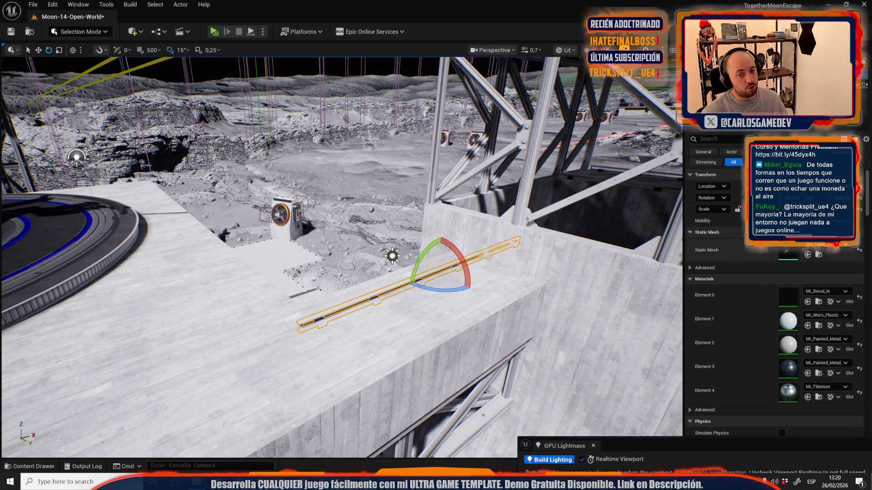
Step: Inspect the wall-top railing up close, save the map with Ctrl+S, then switch to the browser
mouse_move(341, 258)
mouse_down()
mouse_move(336, 263)
mouse_move(354, 254)
mouse_move(371, 170)
mouse_move(269, 190)
mouse_move(275, 177)
mouse_move(265, 157)
mouse_up()
scroll(336, 263, down, 1)
scroll(364, 209, down, 1)
key(w)
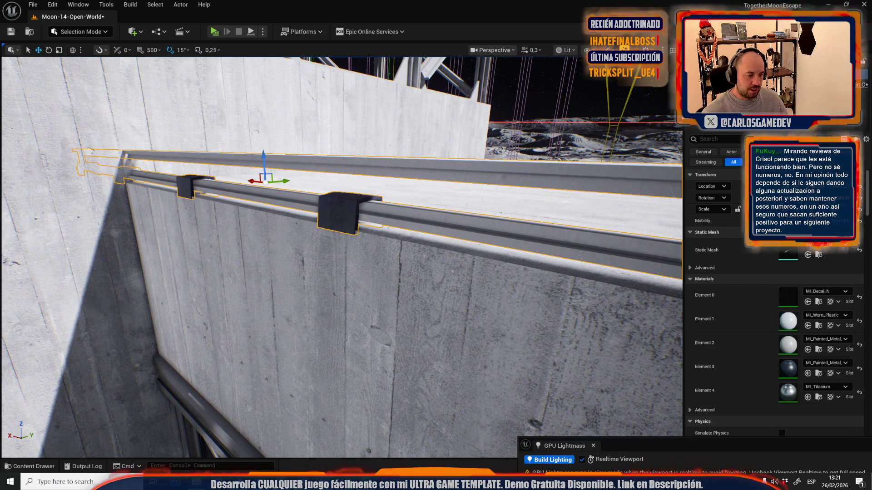
key(ctrl+s)
key(alt+Tab)
click(304, 8)
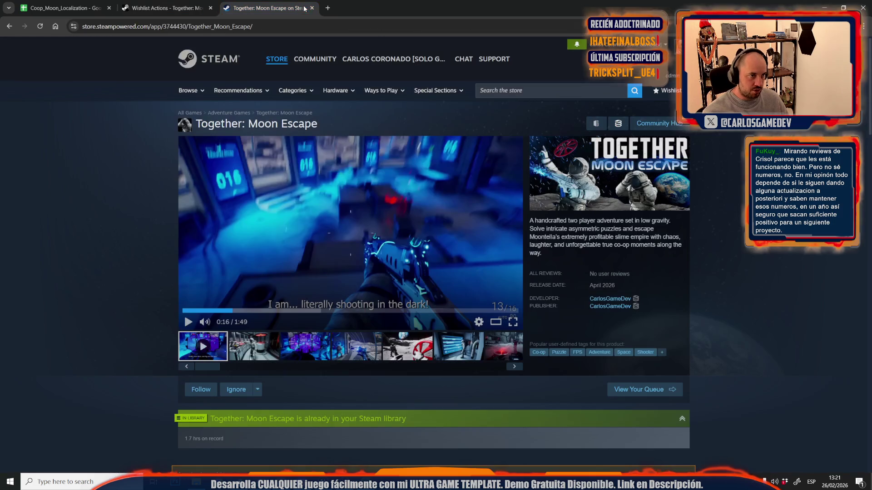
click(295, 25)
text(crisol steam)
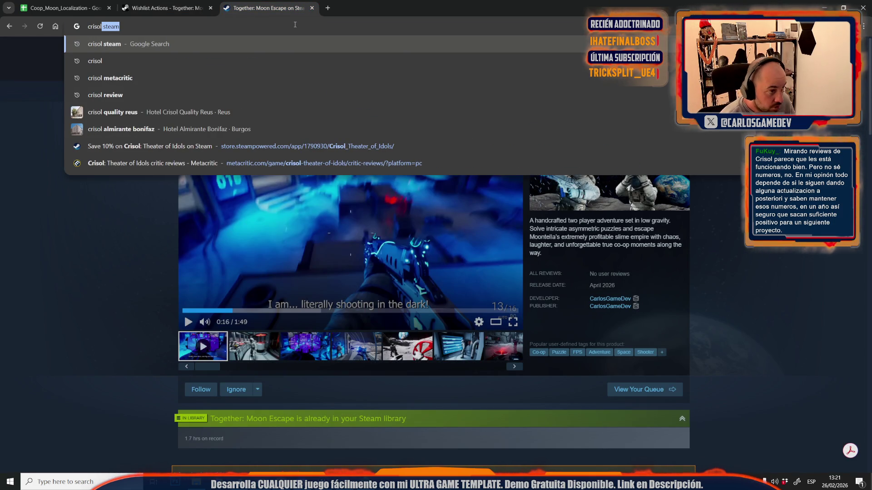
key(Return)
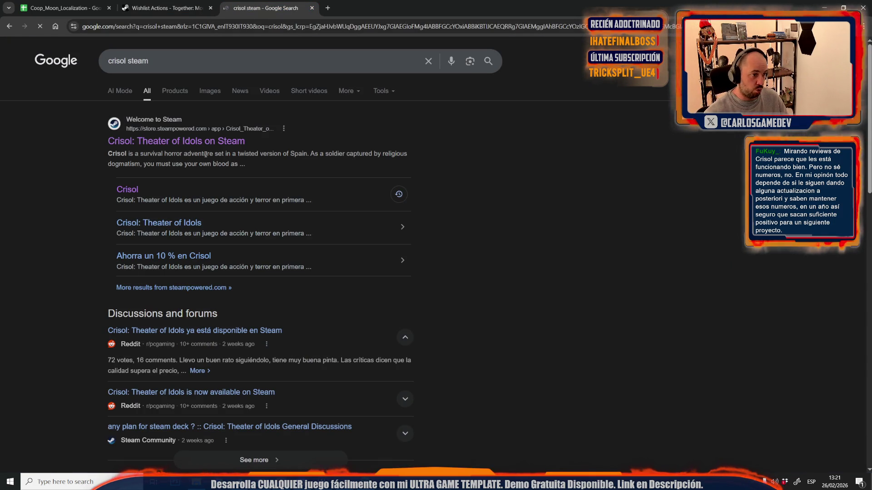
click(218, 146)
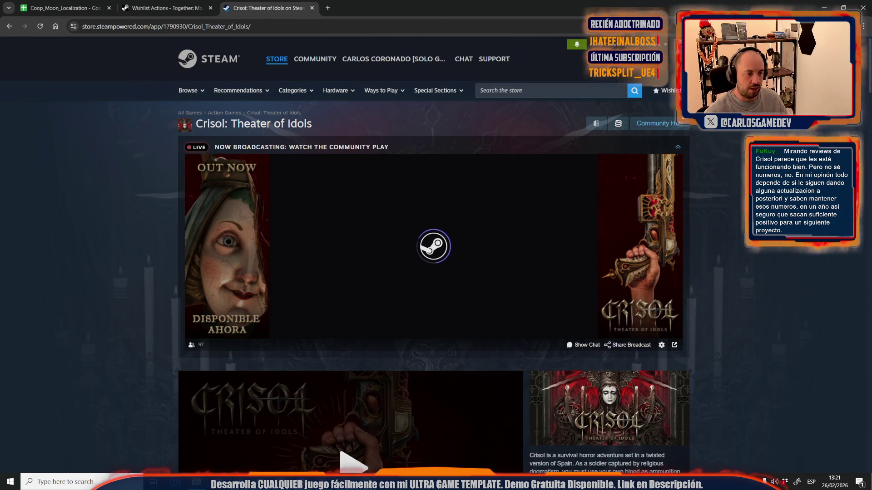
scroll(211, 211, down, 5)
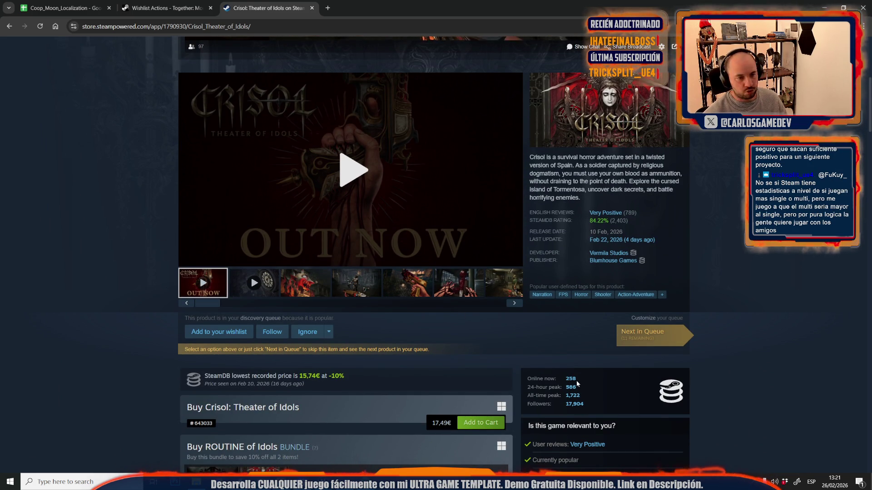
scroll(576, 380, down, 2)
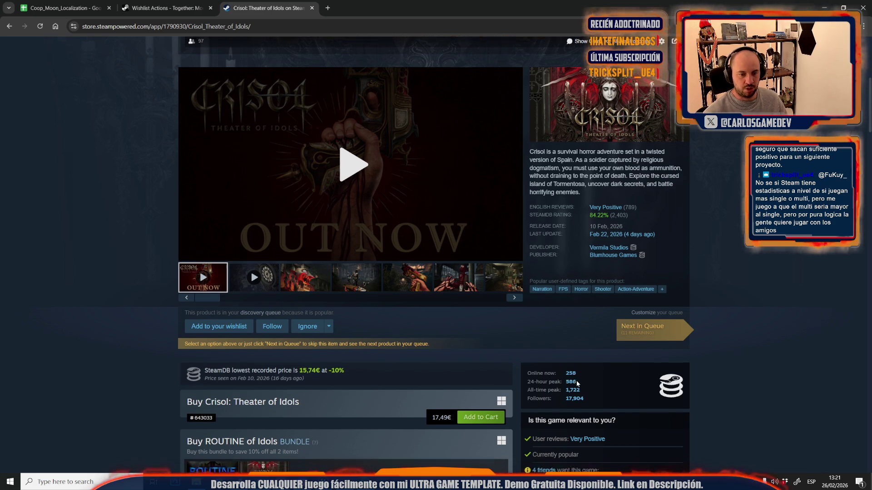
scroll(58, 326, down, 6)
scroll(57, 326, down, 2)
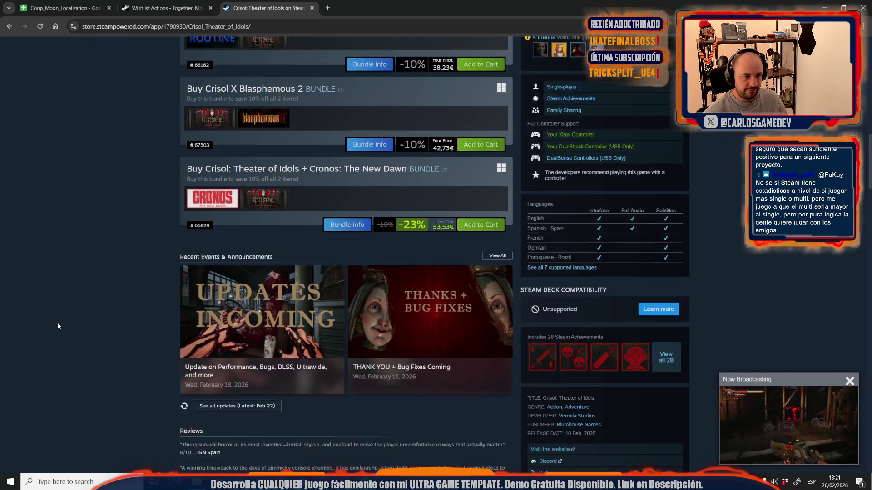
scroll(57, 326, up, 10)
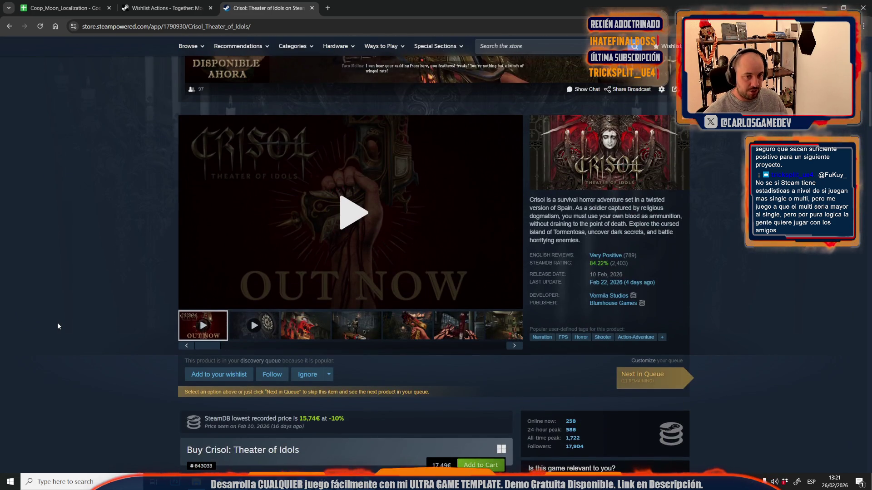
scroll(57, 326, up, 4)
scroll(57, 326, down, 2)
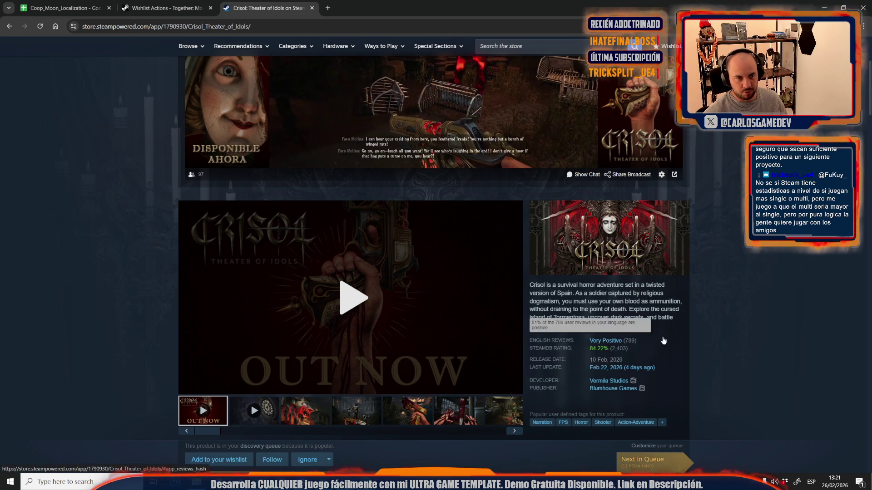
scroll(698, 334, down, 10)
scroll(698, 334, up, 5)
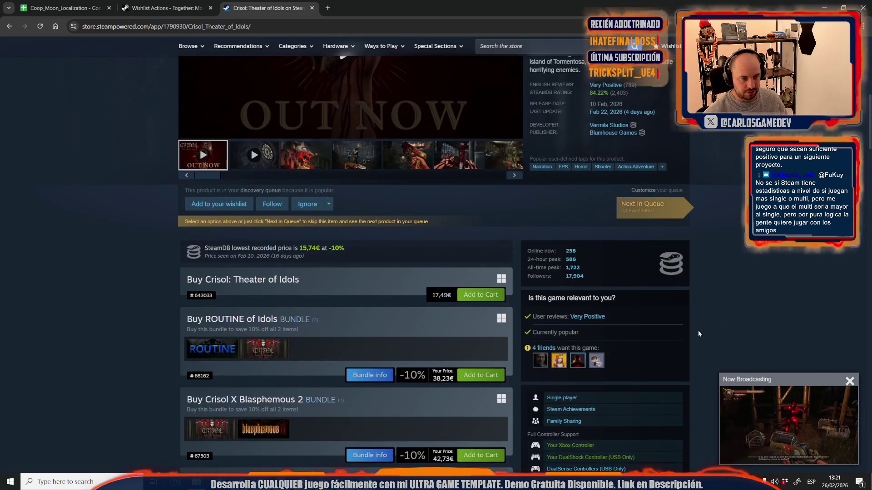
scroll(698, 334, up, 6)
mouse_move(612, 384)
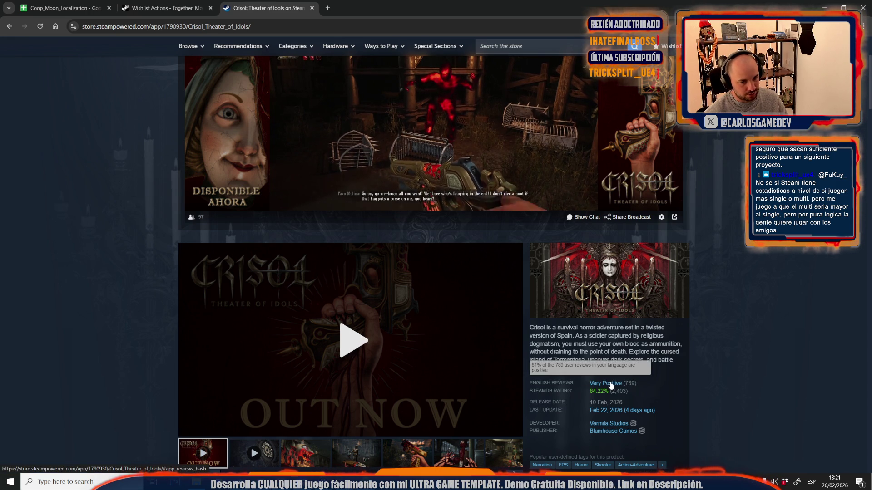
Step: Open Crisol's Very Positive reviews, remove the Your Languages filter and sort by Recent
click(611, 385)
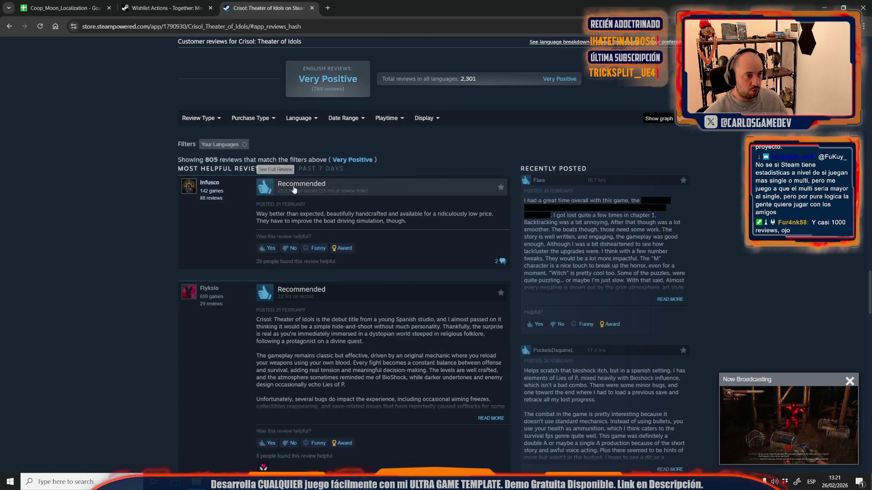
click(244, 145)
mouse_move(428, 118)
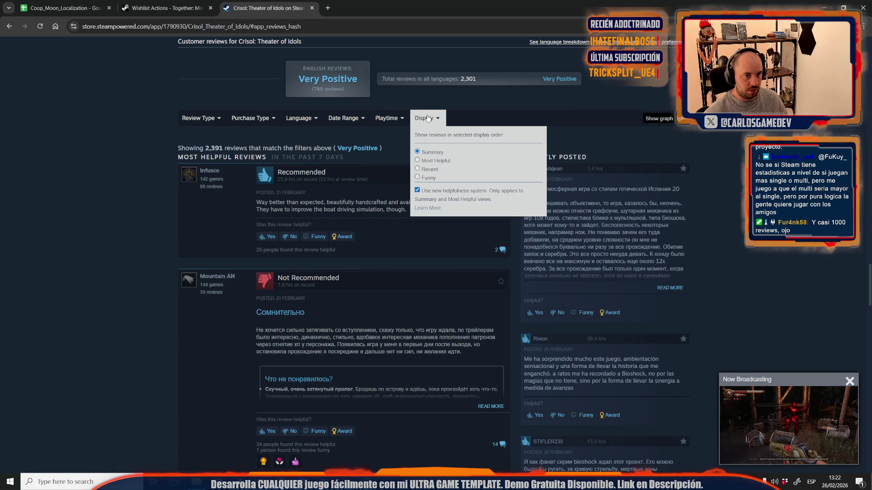
click(427, 169)
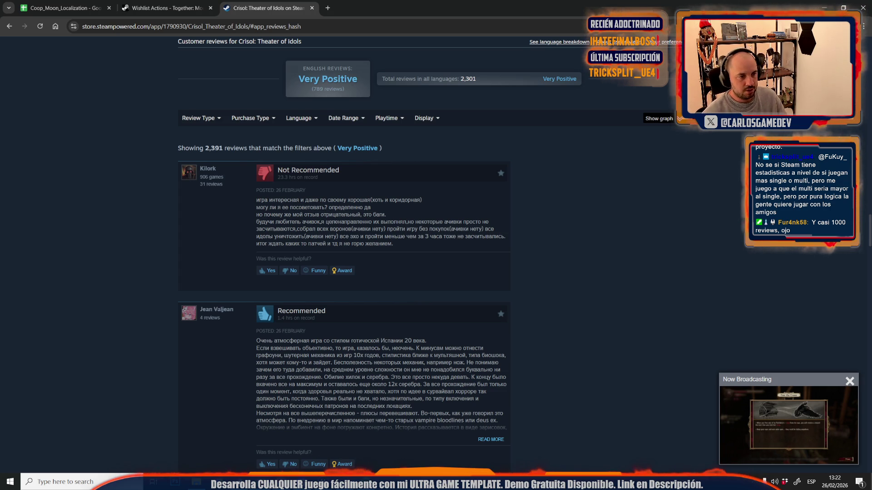
Step: Scroll through the reviews, load more, then close the Crisol store tab
scroll(238, 311, down, 13)
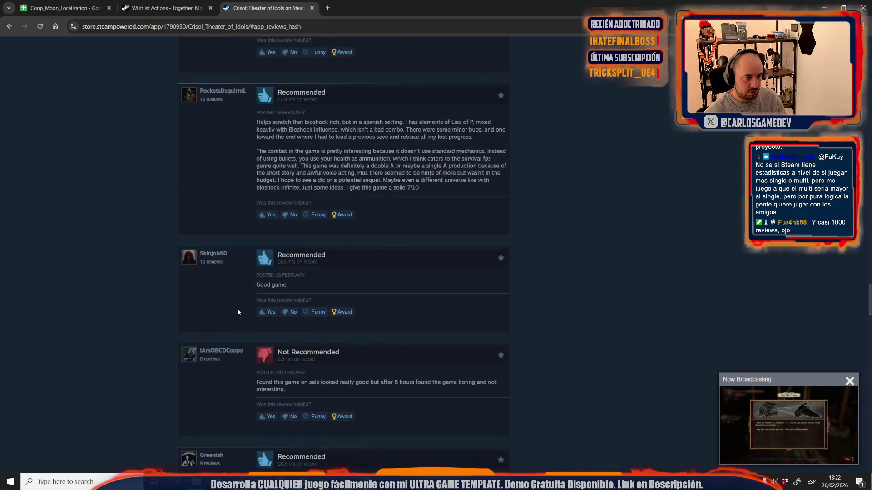
scroll(237, 311, up, 7)
scroll(237, 311, up, 6)
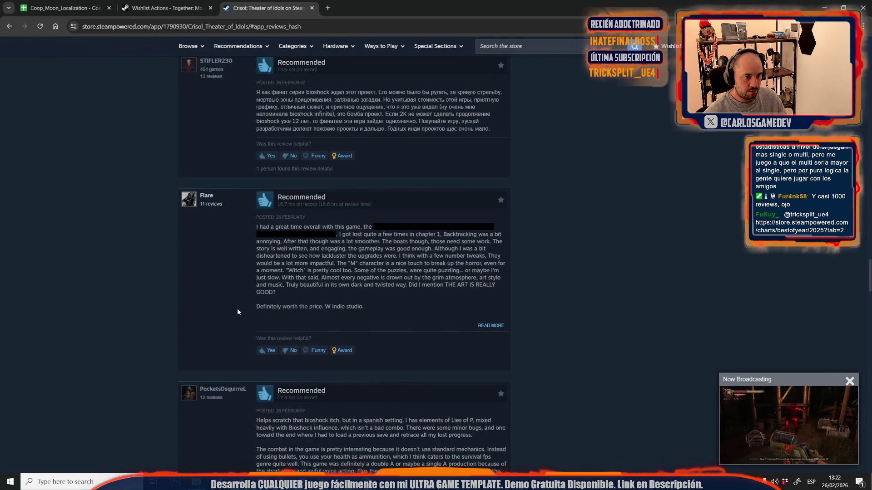
scroll(237, 311, down, 13)
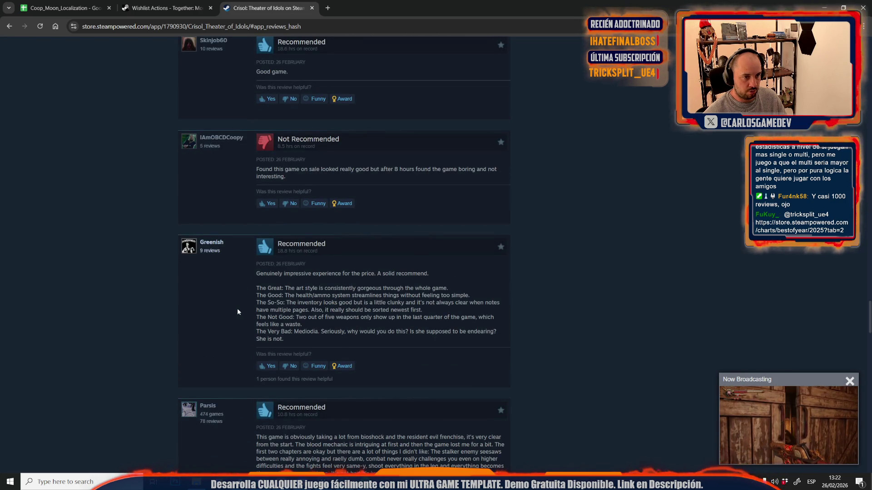
scroll(237, 312, down, 5)
scroll(237, 312, down, 20)
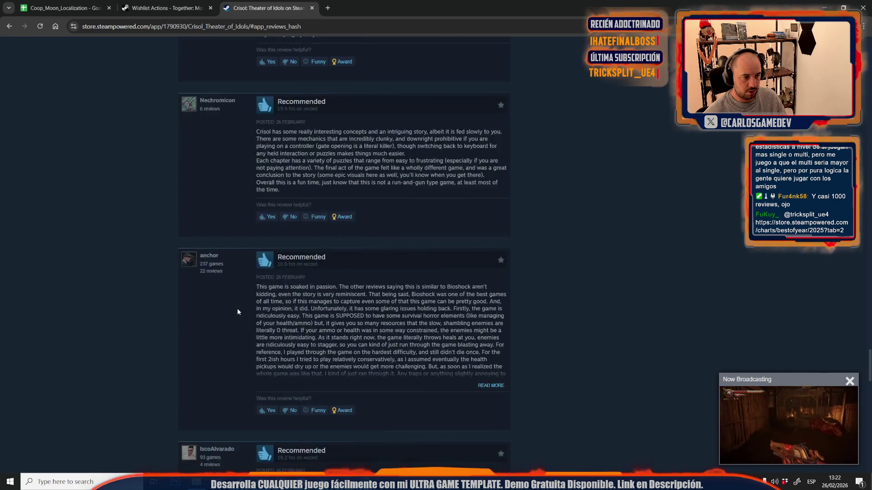
scroll(237, 312, up, 1)
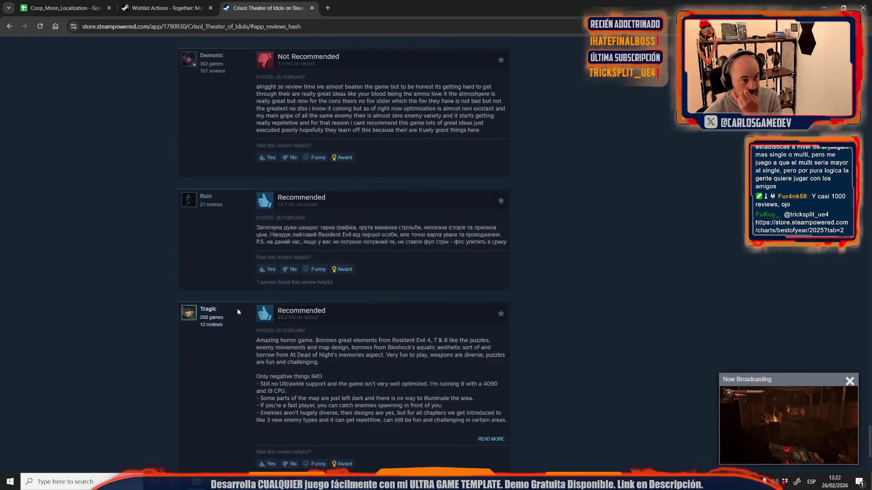
scroll(237, 312, down, 4)
click(314, 330)
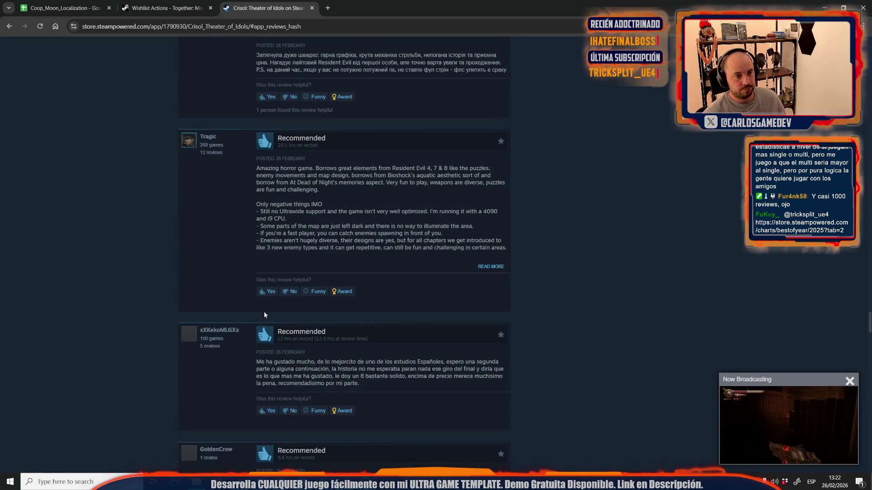
scroll(263, 311, down, 20)
scroll(264, 313, down, 15)
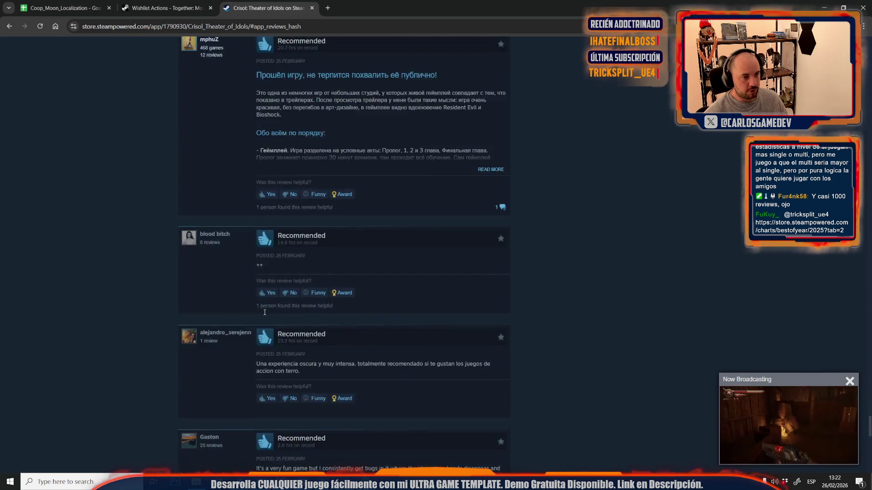
key(ctrl+w)
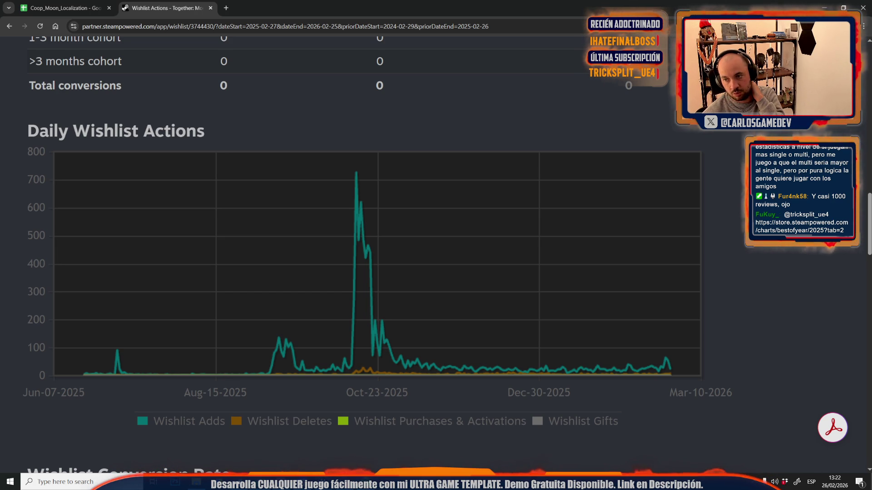
Step: Open the pasted Best of 2025 charts link in a new tab and browse the Top Sellers grid
key(ctrl+t)
text(store.steampowered.com/charts/bestofyear/2025?tab=2)
key(Return)
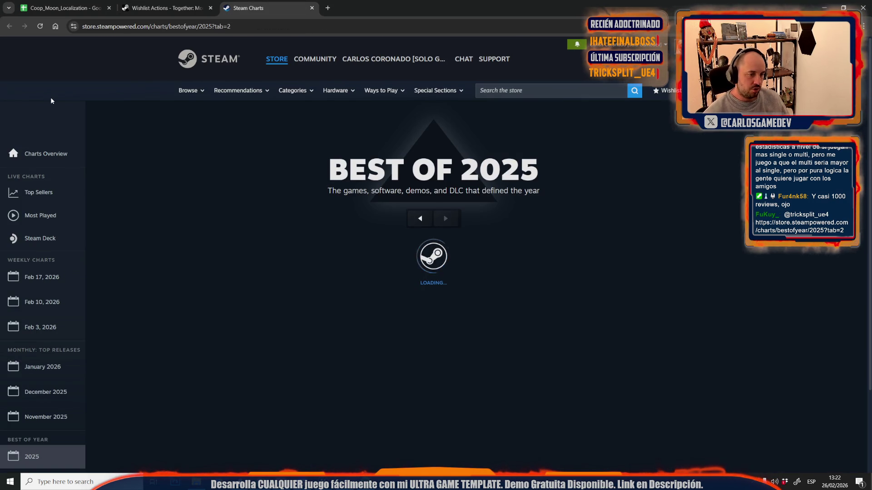
scroll(426, 343, down, 6)
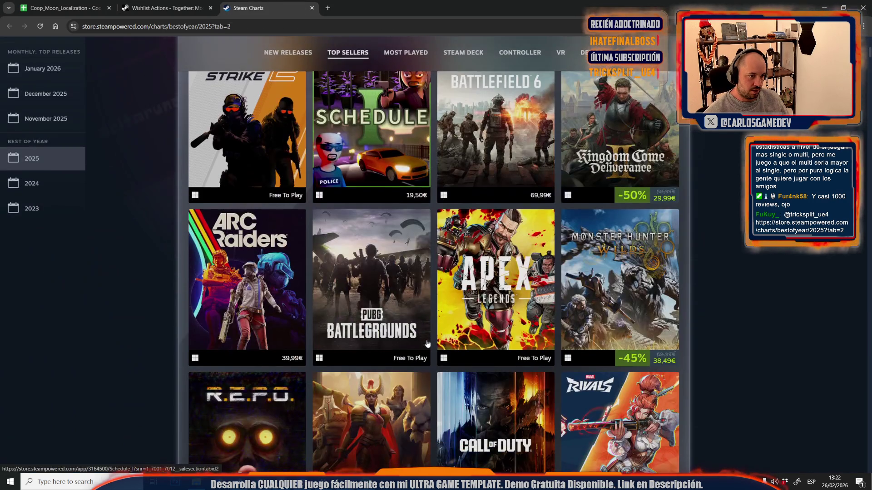
scroll(427, 343, up, 3)
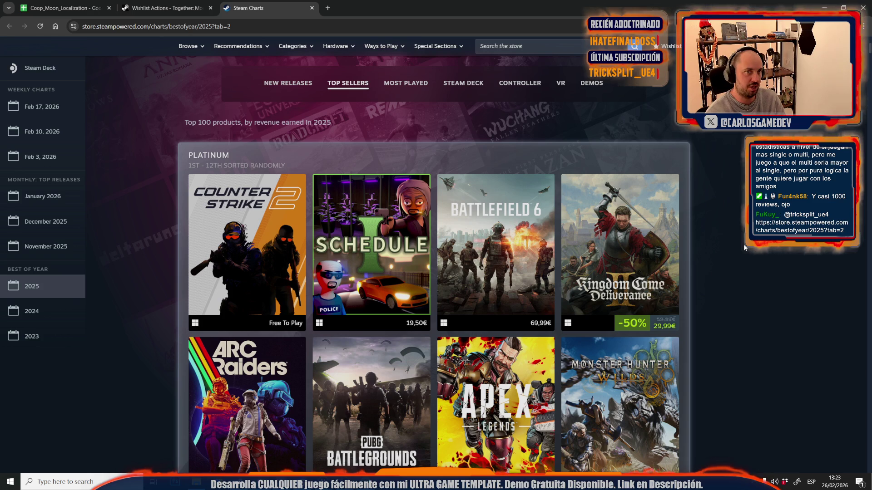
scroll(745, 248, down, 20)
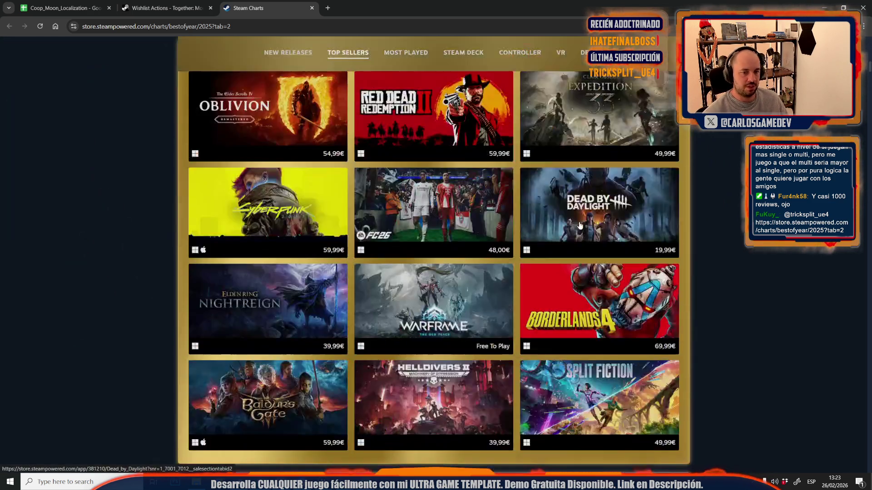
scroll(721, 291, down, 5)
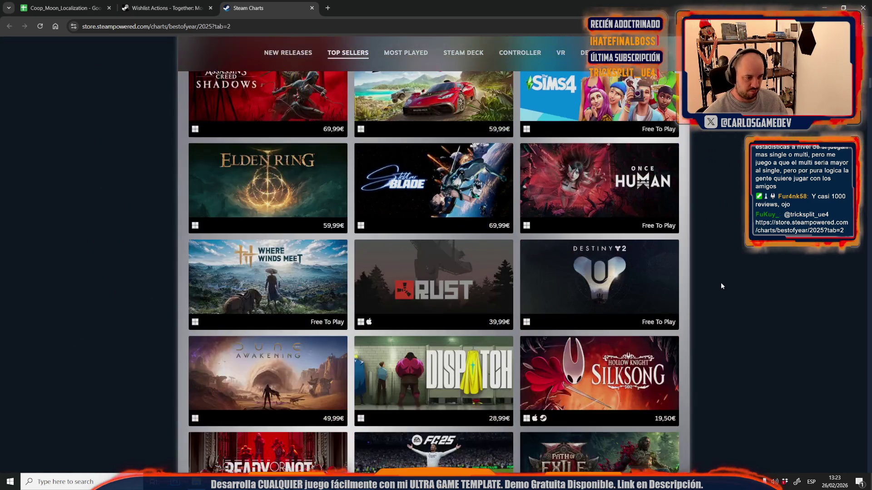
scroll(719, 286, down, 5)
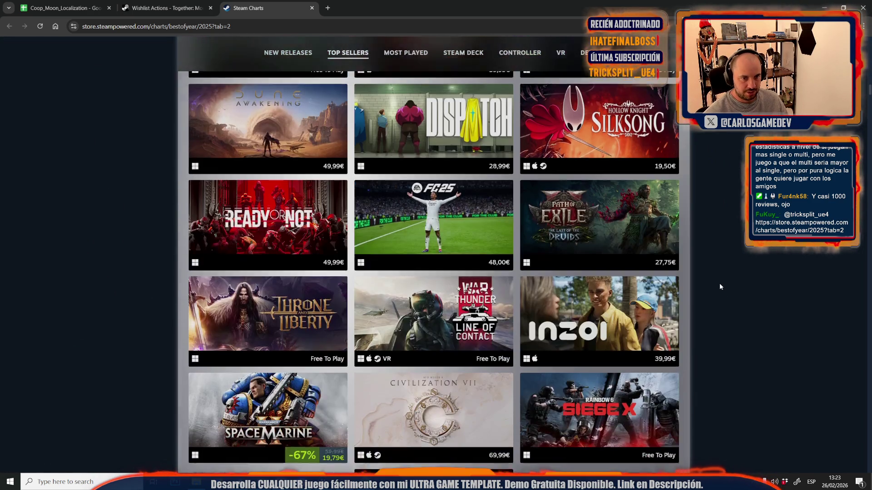
scroll(719, 286, down, 6)
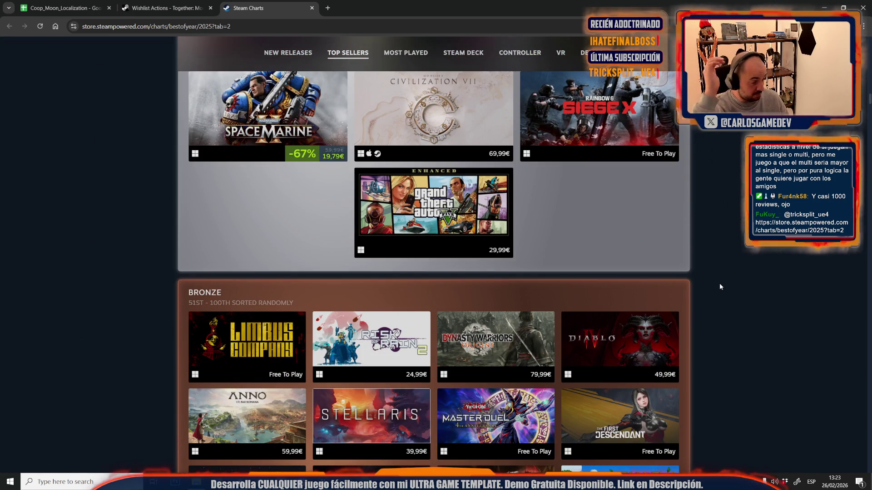
Step: Close the charts tab and bring the Unreal moon level editor back from the taskbar
key(ctrl+w)
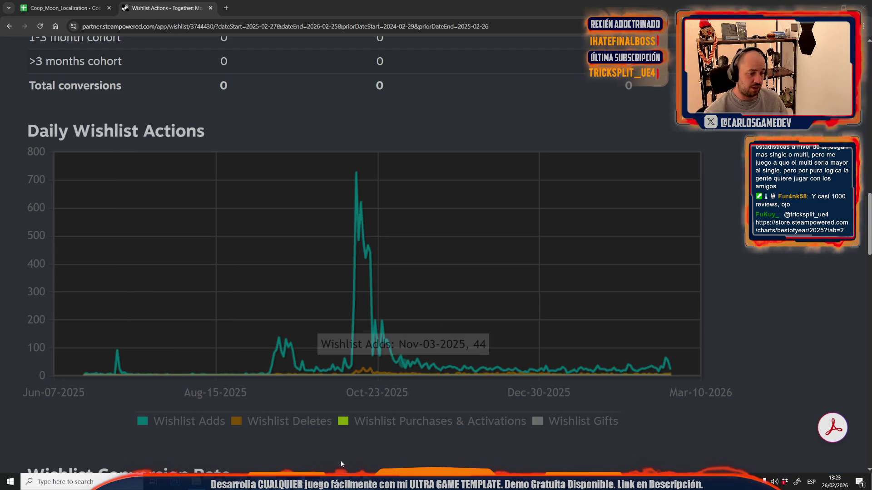
mouse_move(323, 482)
click(440, 443)
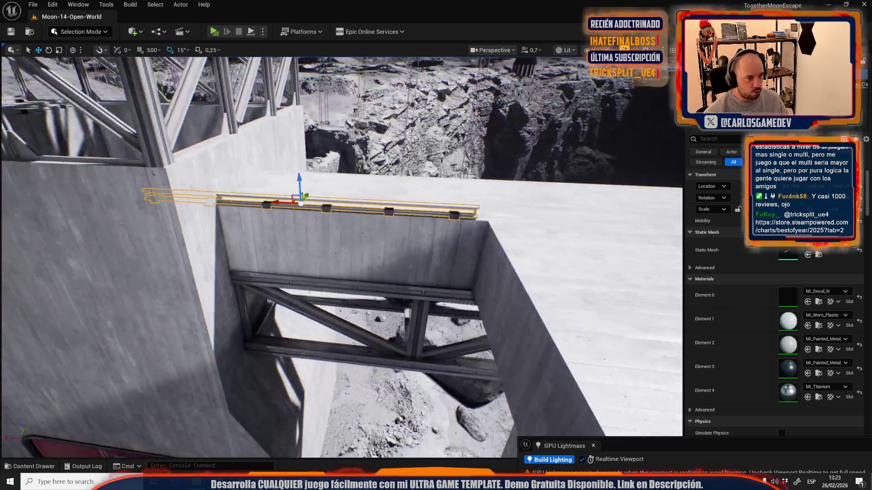
Step: Shorten the railing slightly from its left end, pivoting at that end
mouse_move(305, 318)
mouse_down()
mouse_move(393, 271)
mouse_move(304, 318)
mouse_move(344, 317)
mouse_up()
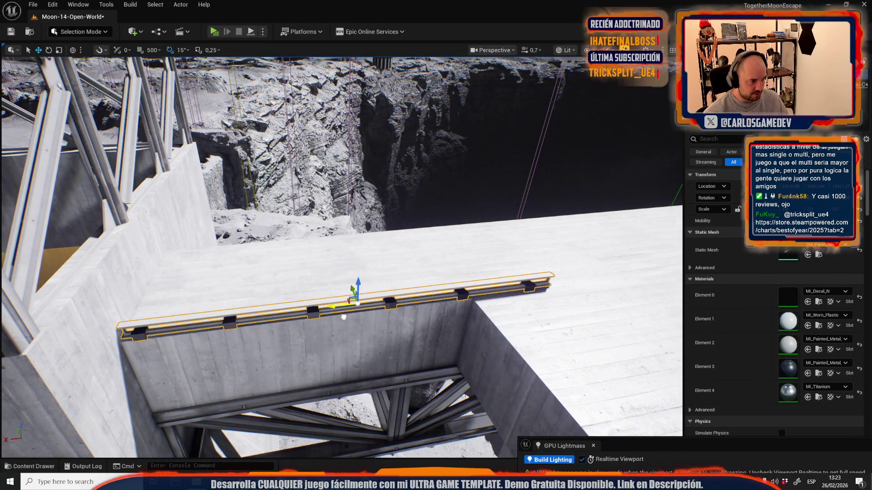
middle_click(114, 341)
key(r)
drag(154, 338, 138, 338)
key(w)
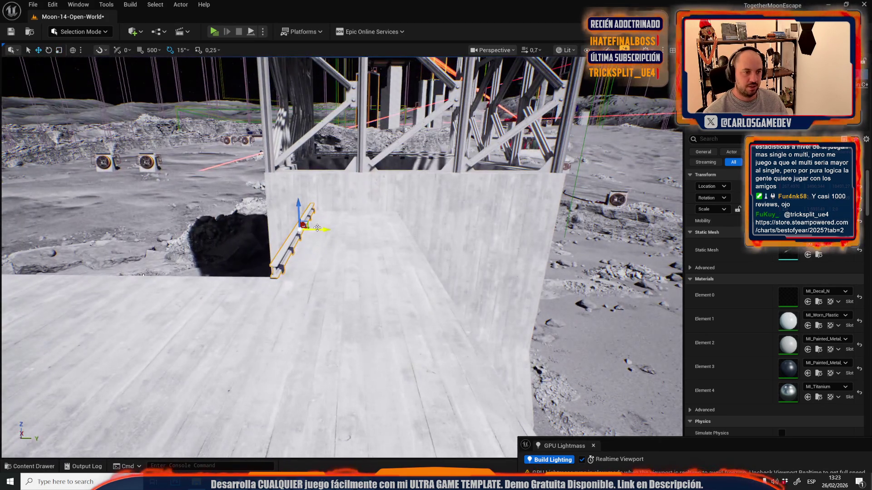
Step: Alt-drag copies of the railing leftward along the ledge, pivoting on a bracket
drag(320, 229, 424, 231)
scroll(143, 275, up, 5)
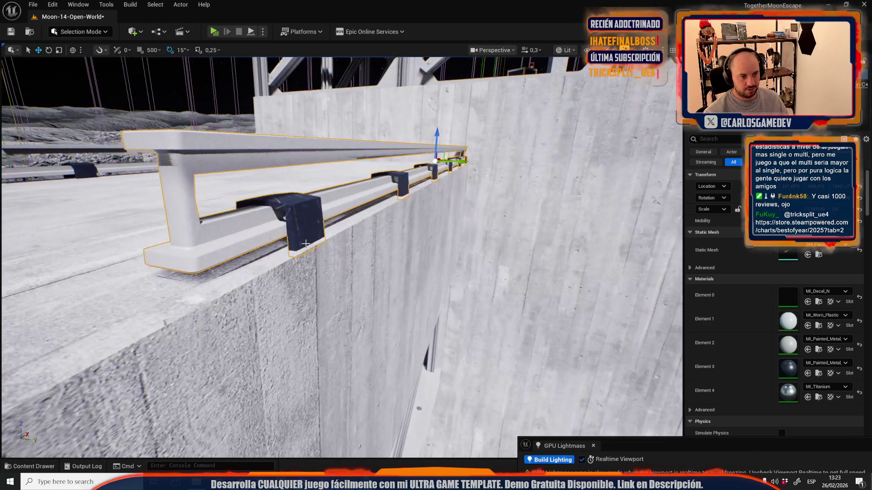
alt+middle_click(305, 244)
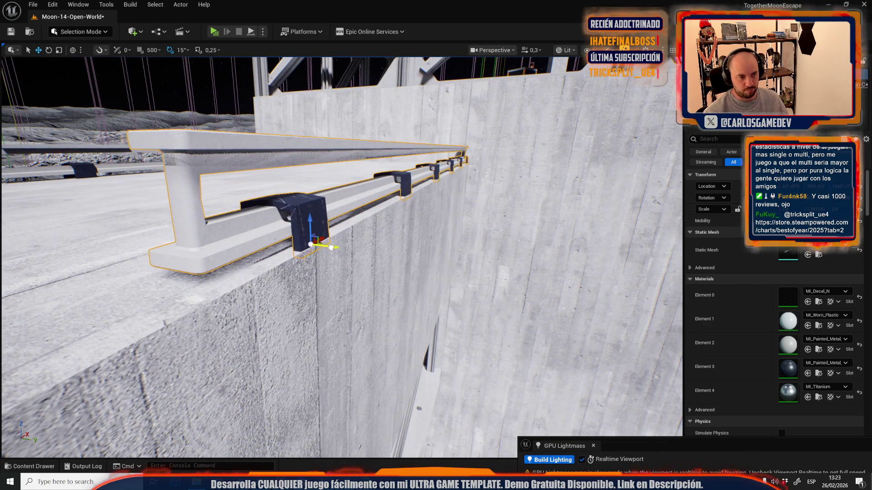
scroll(335, 248, up, 3)
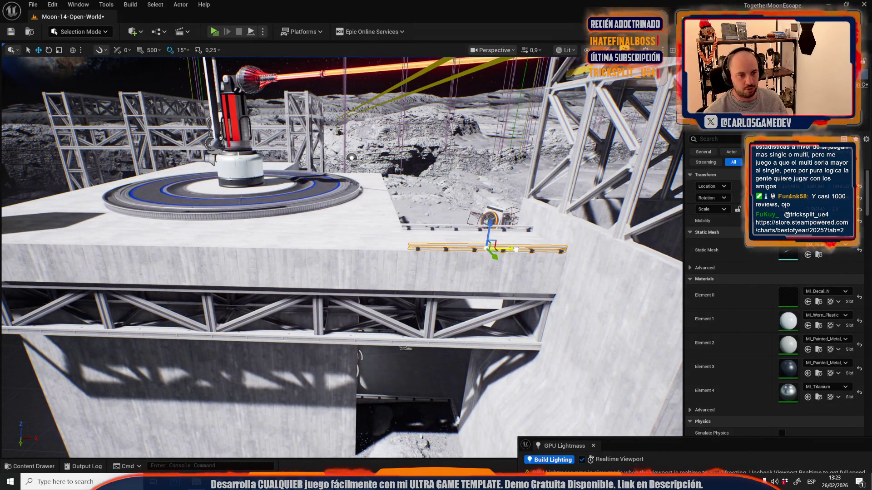
drag(516, 249, 413, 253)
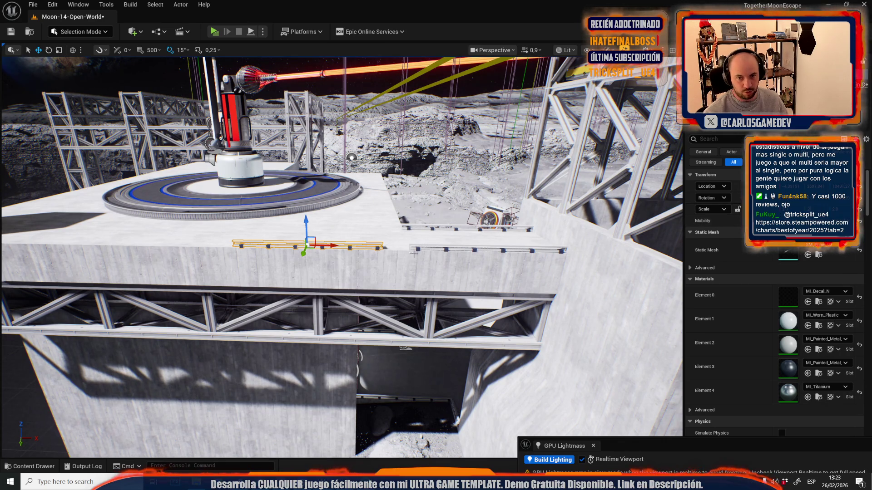
scroll(413, 253, up, 5)
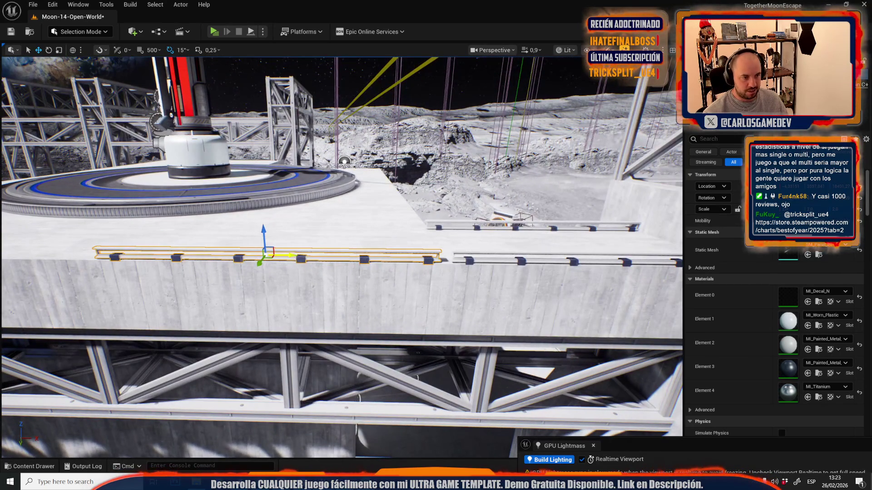
drag(341, 255, 348, 227)
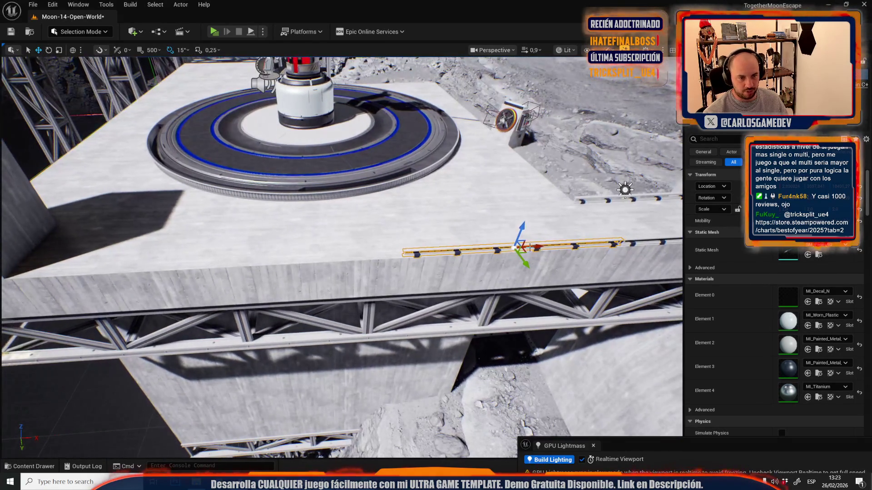
Step: Copy the railing left along the ledge and nudge it into line
mouse_move(532, 248)
mouse_down()
mouse_move(263, 261)
mouse_move(303, 268)
mouse_move(454, 209)
mouse_move(149, 259)
mouse_up()
key(r)
key(w)
drag(209, 249, 221, 247)
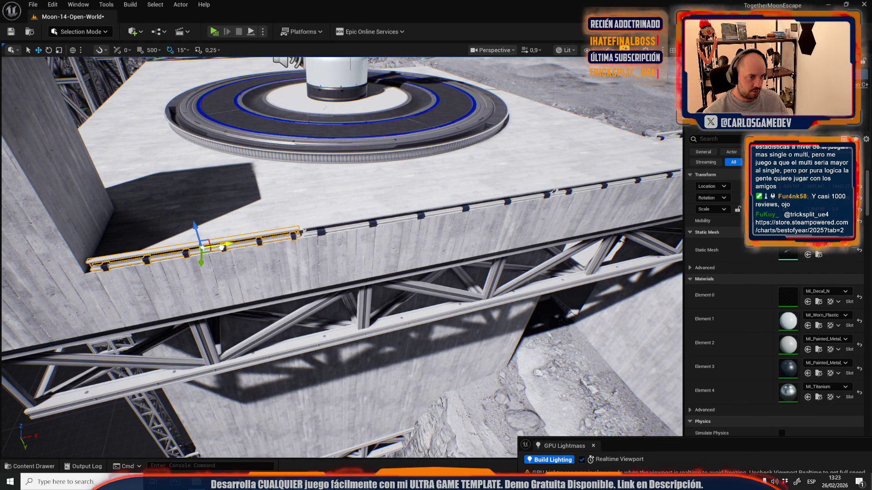
Step: Shorten the copied railing so it ends flush at the platform's left corner
key(e)
key(r)
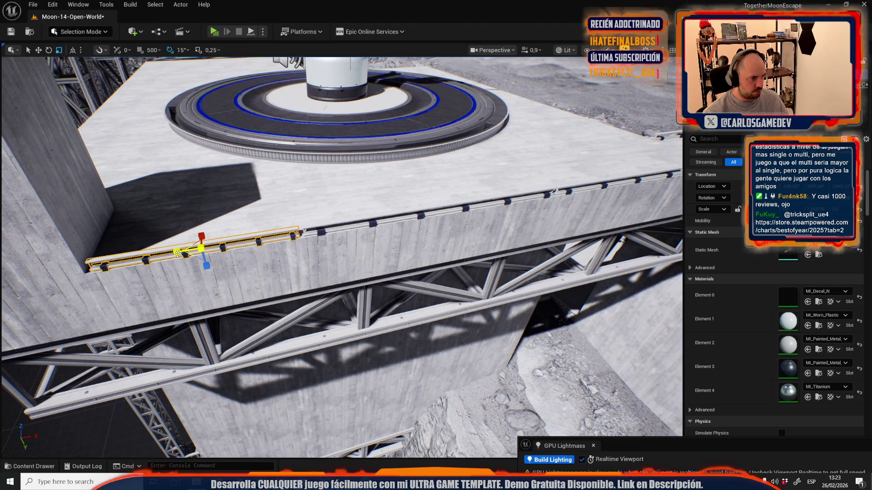
drag(177, 253, 178, 253)
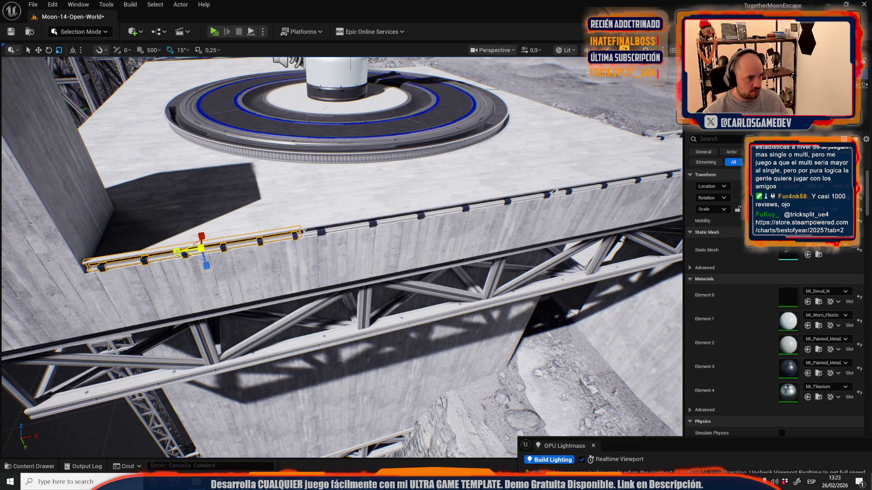
click(328, 225)
click(321, 233)
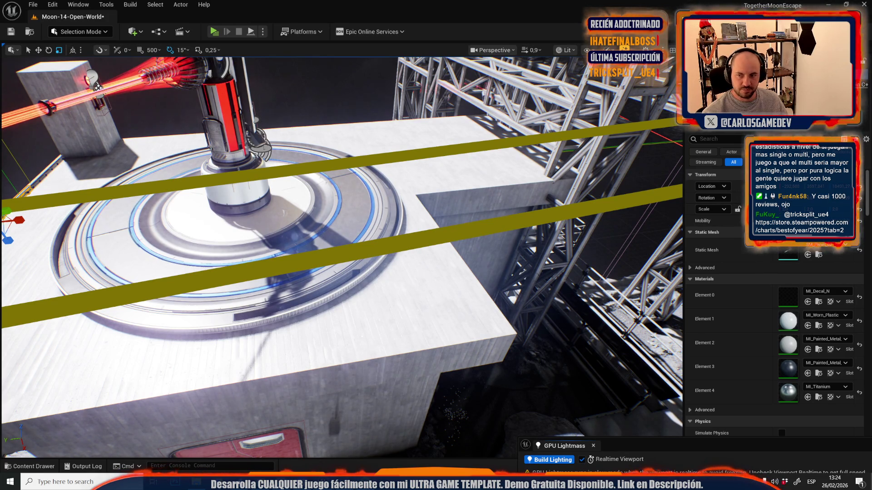
Step: Focus on the tower and move the railing copy to the floor edge by the wall
key(f)
key(w)
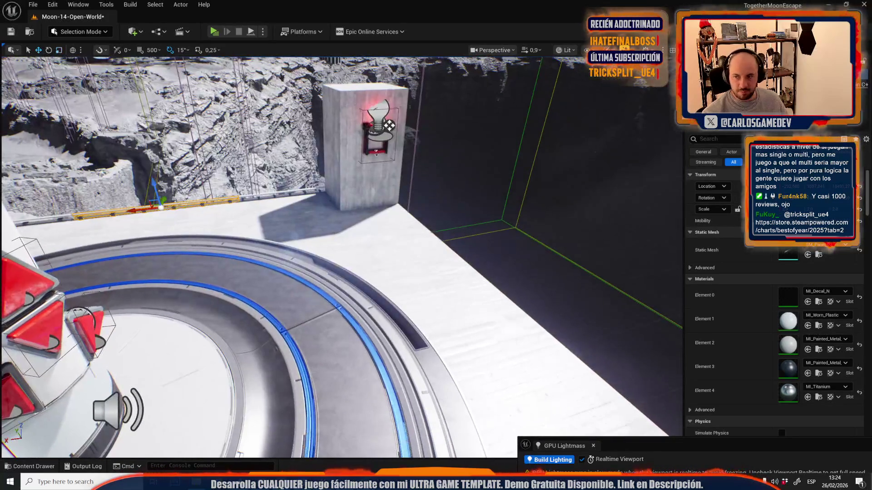
mouse_move(155, 207)
mouse_down()
mouse_move(391, 239)
mouse_move(396, 225)
mouse_up()
key(e)
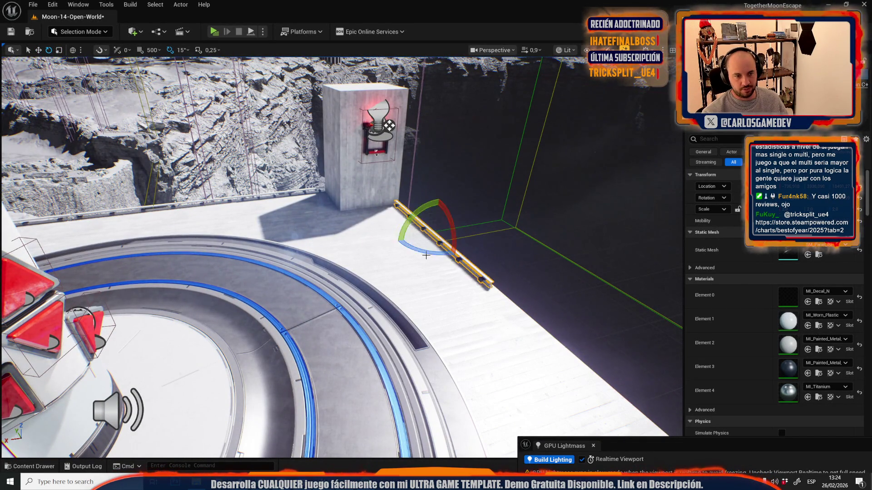
scroll(391, 227, up, 5)
scroll(301, 263, up, 4)
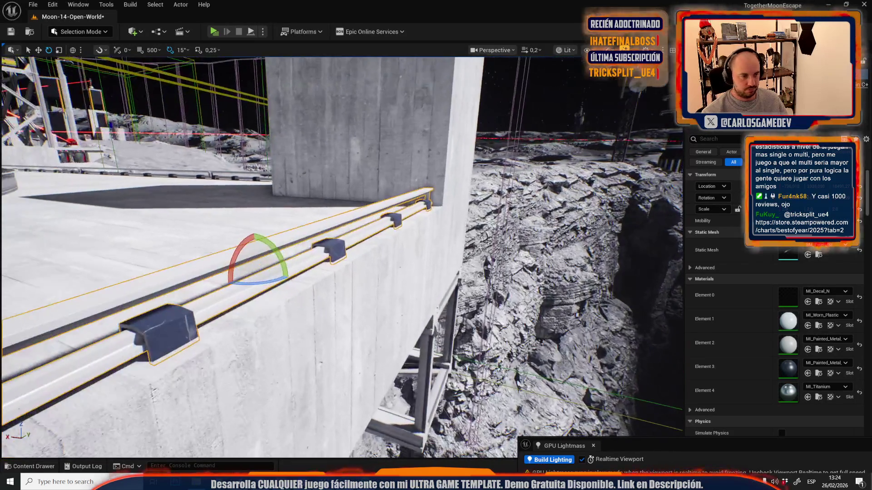
key(w)
scroll(307, 144, up, 3)
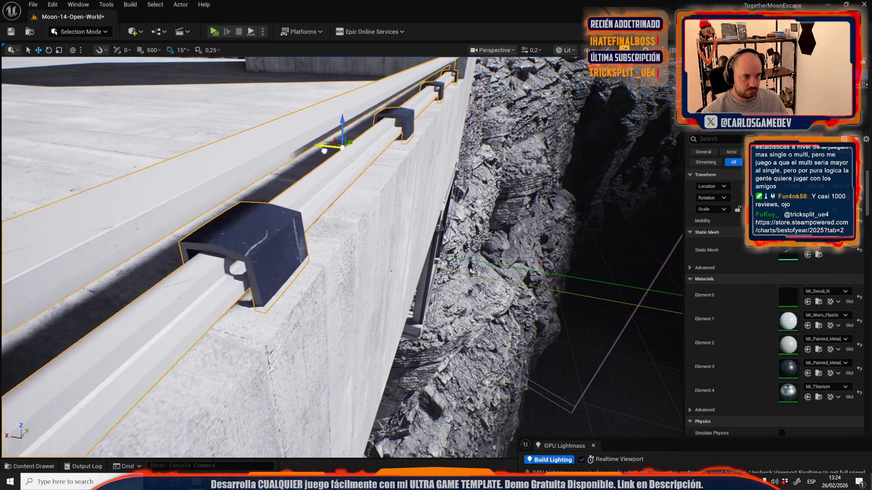
scroll(498, 242, up, 2)
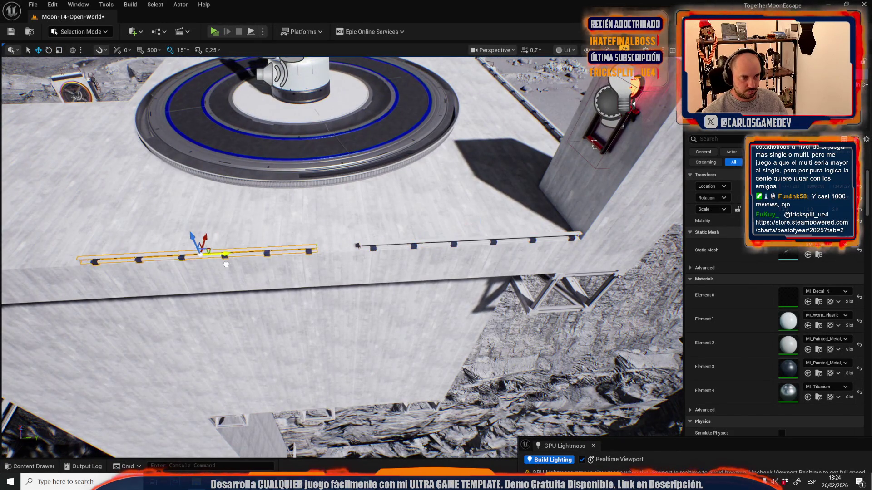
mouse_move(266, 268)
mouse_down()
mouse_move(314, 222)
mouse_move(595, 211)
mouse_move(305, 221)
mouse_move(273, 213)
mouse_move(489, 188)
mouse_move(494, 211)
mouse_move(509, 205)
mouse_move(409, 218)
mouse_up()
Step: Rotate the railing about 105° around its right end and place it along the wall top
alt+middle_click(517, 209)
key(r)
key(e)
mouse_move(327, 152)
mouse_down()
mouse_move(299, 156)
mouse_move(389, 163)
mouse_move(244, 185)
mouse_move(243, 205)
mouse_move(275, 216)
mouse_move(345, 207)
mouse_up()
key(w)
mouse_move(162, 211)
mouse_down()
mouse_move(295, 231)
mouse_move(314, 225)
mouse_up()
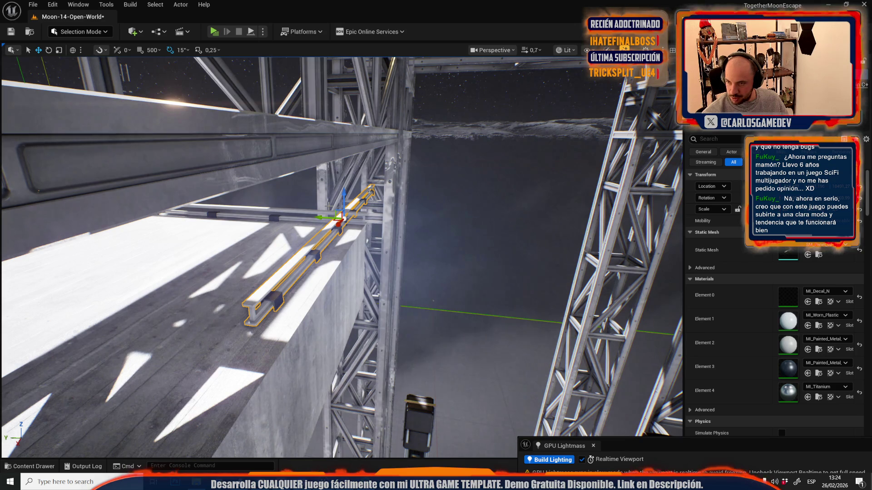
Step: Slide the railing left along the tall block until it no longer overhangs the wall
drag(324, 208, 318, 196)
click(239, 218)
drag(246, 218, 372, 240)
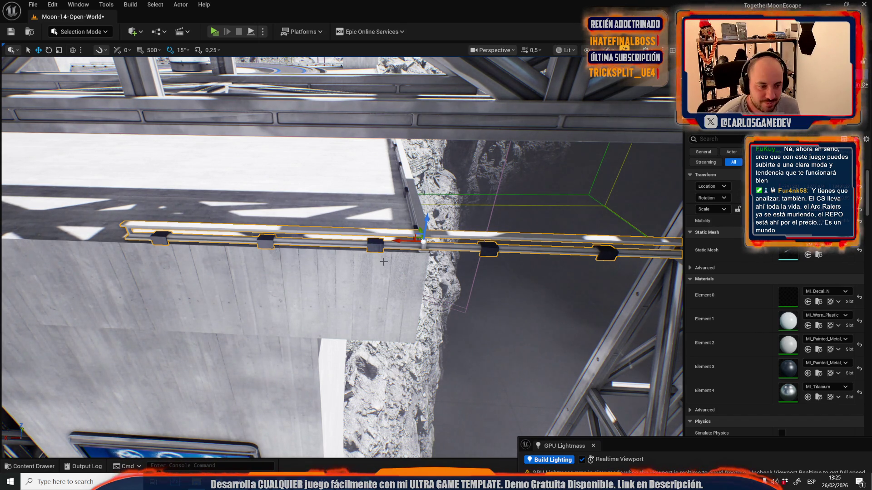
scroll(383, 262, down, 3)
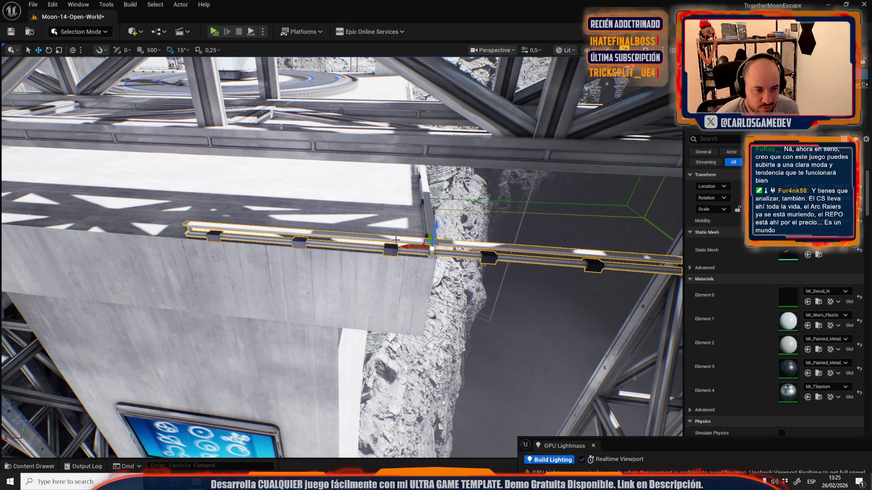
drag(409, 250, 409, 250)
mouse_move(557, 240)
mouse_down()
mouse_move(290, 169)
mouse_move(294, 225)
mouse_up()
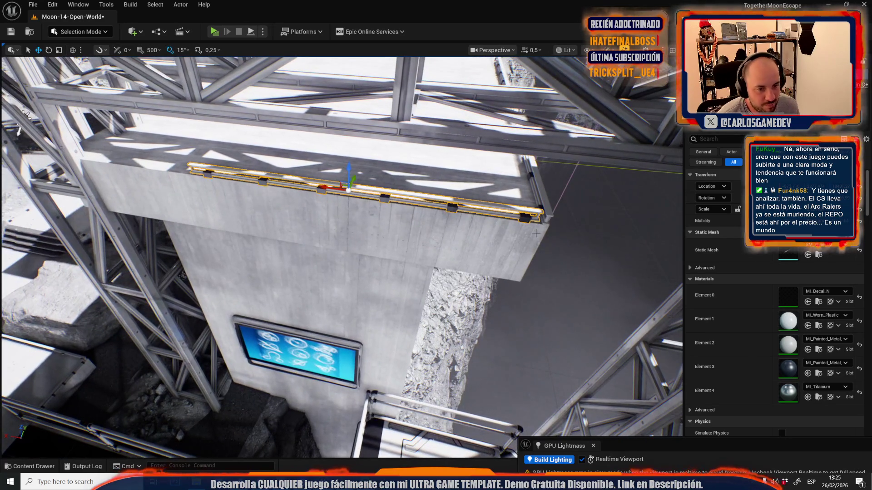
Step: Shorten the railing from its left end and move it to the wall's left side
key(r)
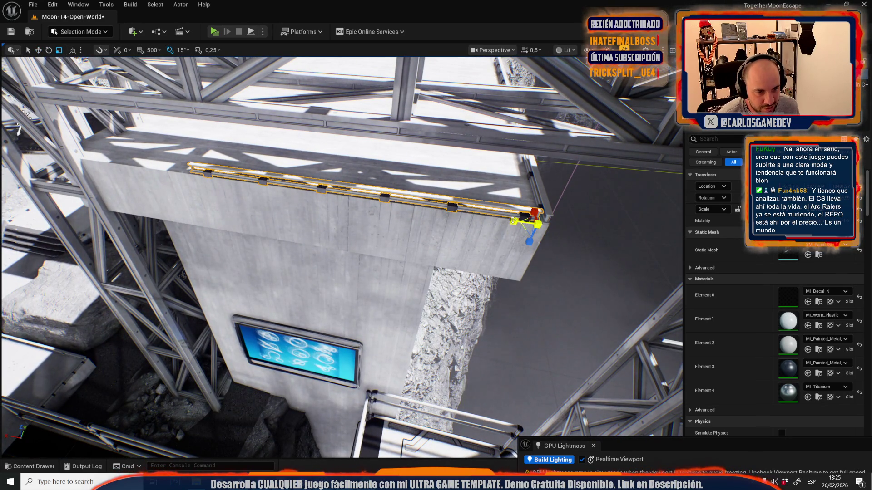
drag(513, 222, 477, 213)
key(w)
drag(404, 199, 217, 195)
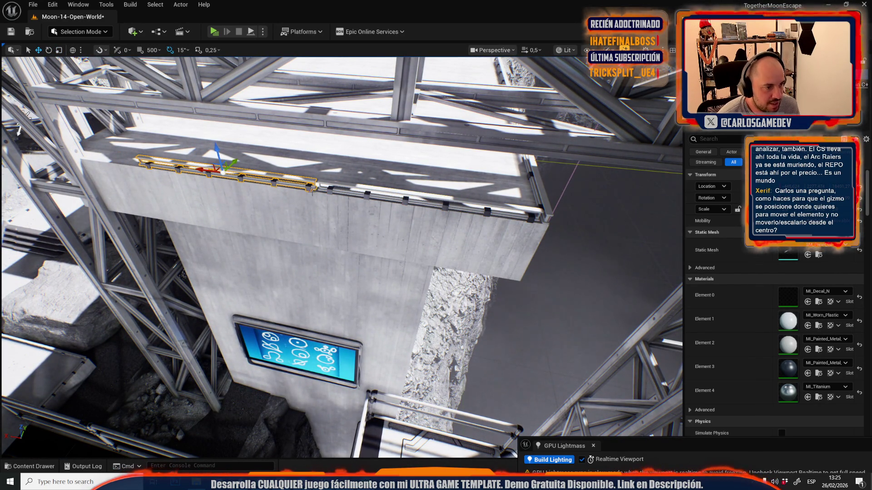
Step: Add the right-hand railing to the selection and pivot at its right end for scaling
ctrl+click(387, 190)
middle_click(541, 220)
key(r)
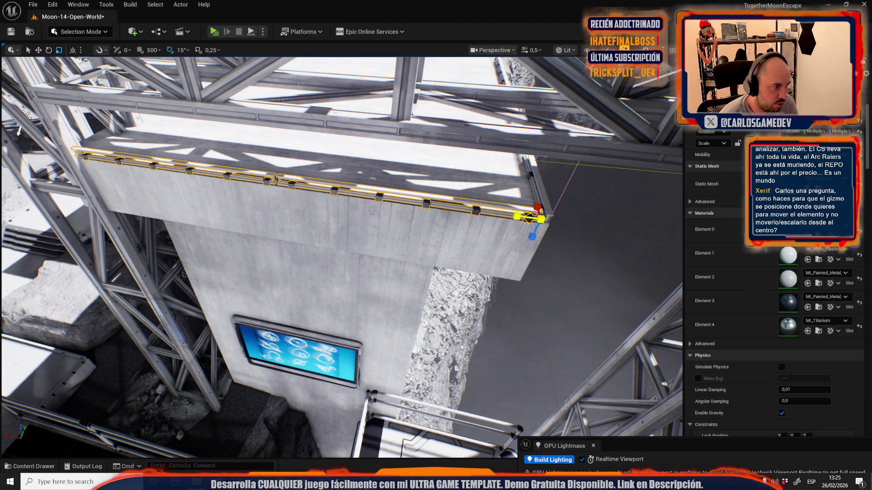
scroll(514, 220, up, 2)
drag(514, 219, 481, 209)
drag(510, 245, 490, 232)
Step: Select a single railing and shift it sideways onto the ledge above the pit
click(254, 319)
key(w)
mouse_move(253, 319)
mouse_down()
mouse_move(123, 275)
mouse_move(443, 236)
mouse_move(510, 238)
mouse_up()
scroll(511, 238, down, 3)
key(f)
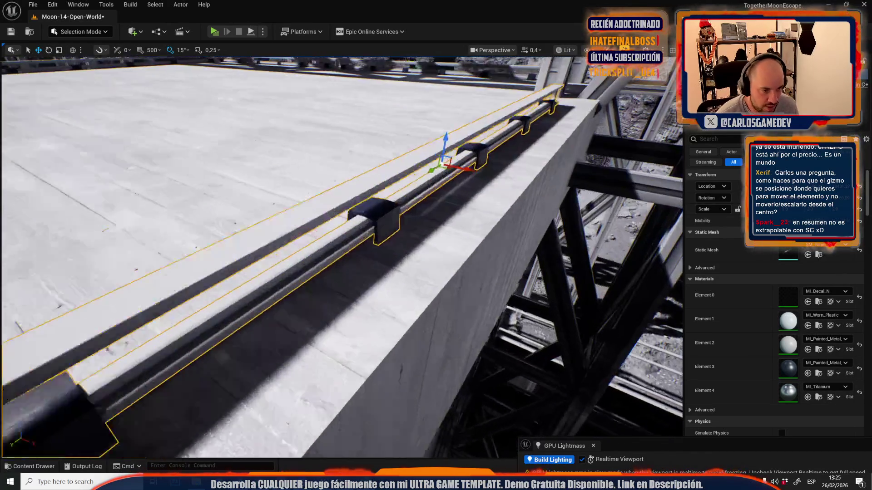
mouse_move(396, 150)
mouse_down()
mouse_move(482, 177)
mouse_move(472, 227)
mouse_up()
scroll(476, 195, up, 1)
mouse_move(322, 233)
mouse_down()
mouse_move(168, 243)
mouse_move(255, 236)
mouse_move(209, 236)
mouse_up()
key(r)
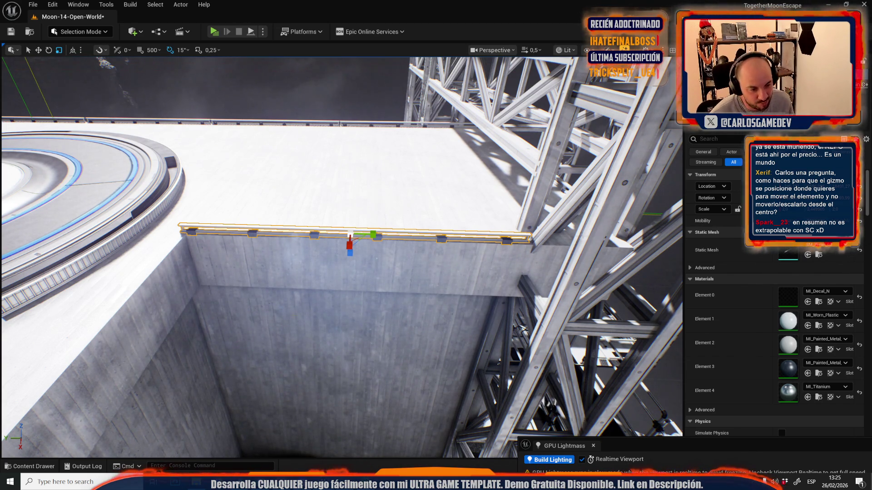
Step: Turn the railing about 105° and move it to the pit's upper edge, meeting the corner rail
key(w)
key(e)
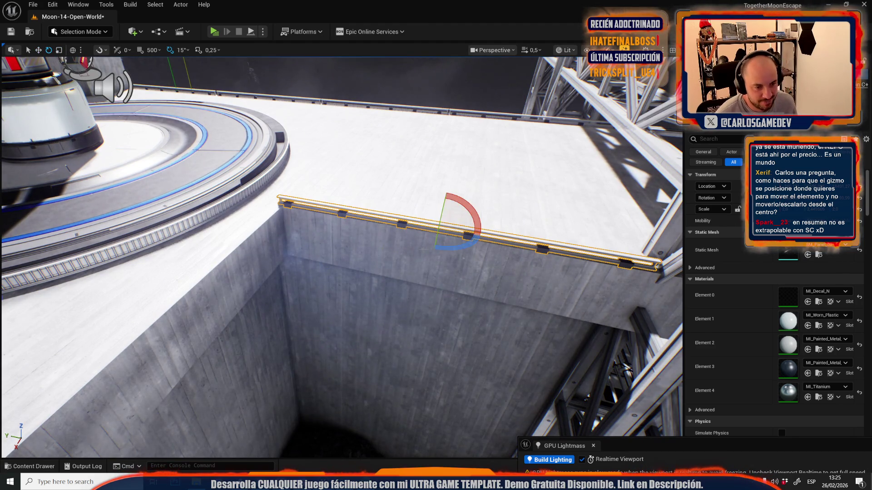
mouse_move(475, 241)
mouse_down()
mouse_move(486, 234)
mouse_move(238, 195)
mouse_up()
key(w)
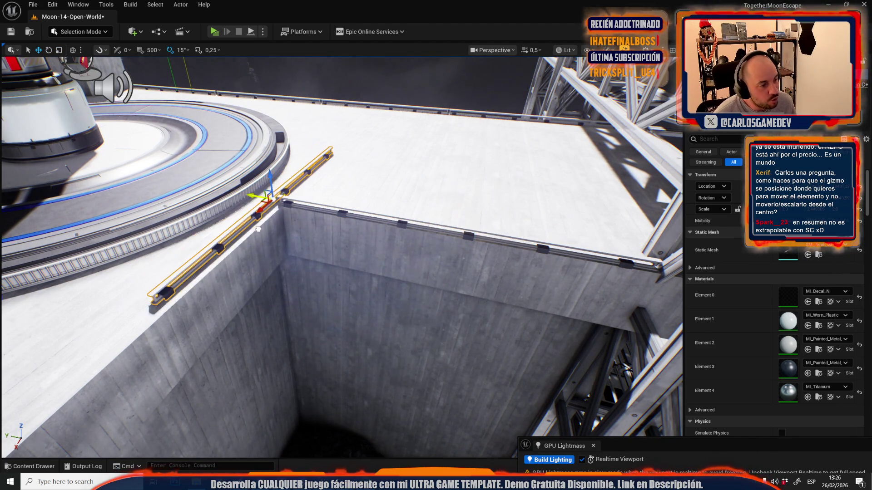
scroll(341, 254, down, 2)
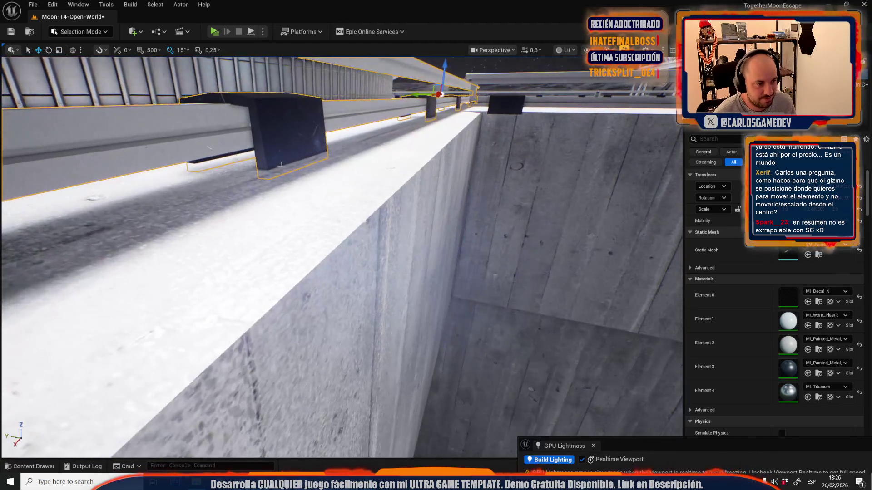
scroll(340, 254, up, 2)
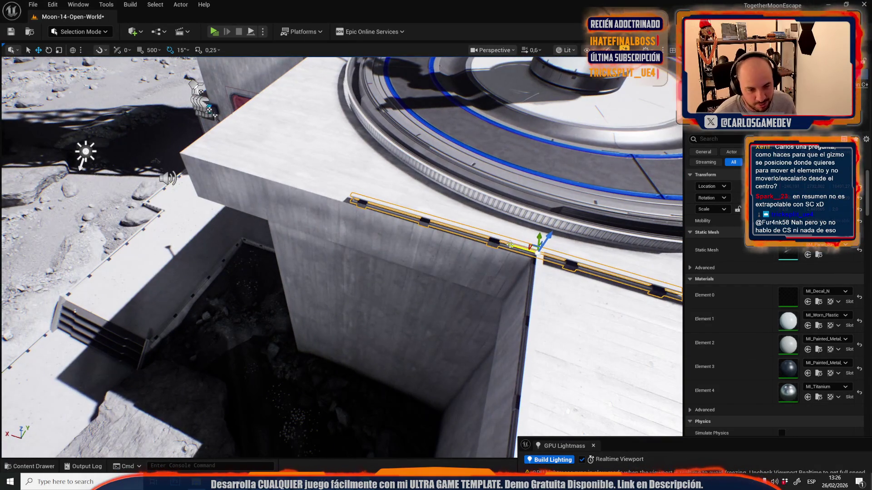
mouse_move(539, 242)
mouse_down()
mouse_move(296, 213)
mouse_move(282, 221)
mouse_up()
key(r)
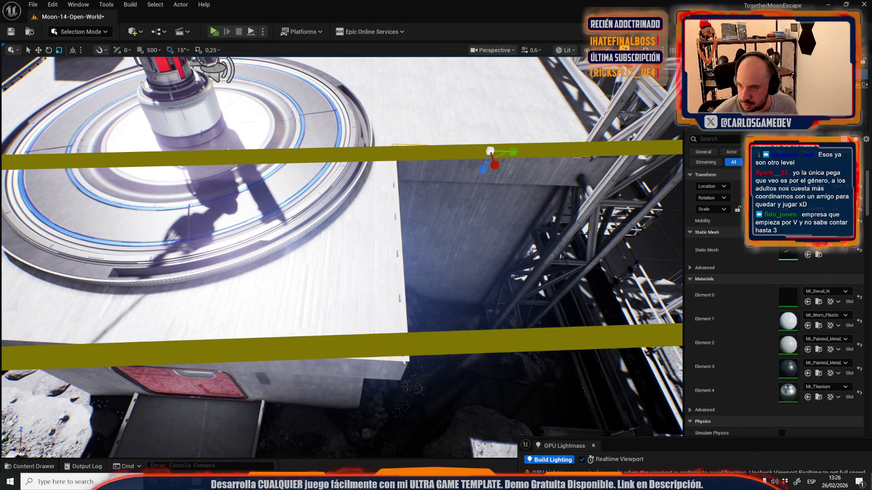
Step: Undo the last move, then frame and select the rail segment on the building's front roof edge
key(w)
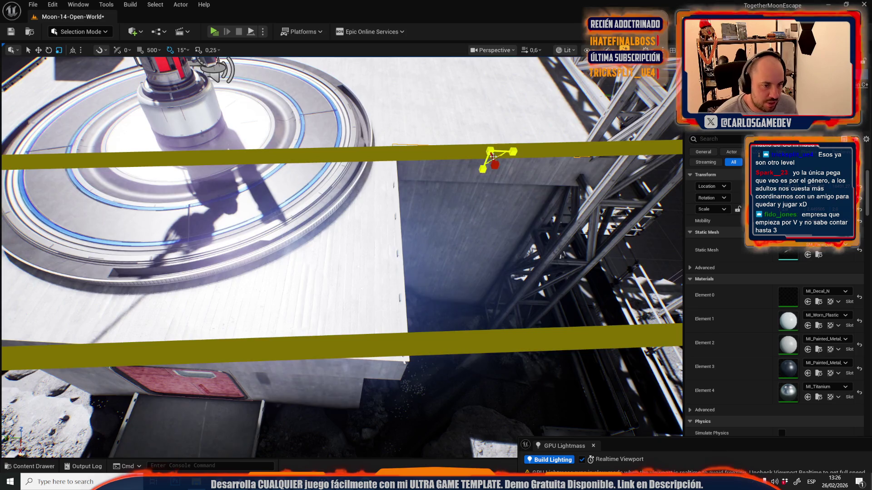
scroll(502, 159, up, 5)
mouse_move(525, 197)
mouse_down()
mouse_move(282, 220)
mouse_move(566, 188)
mouse_up()
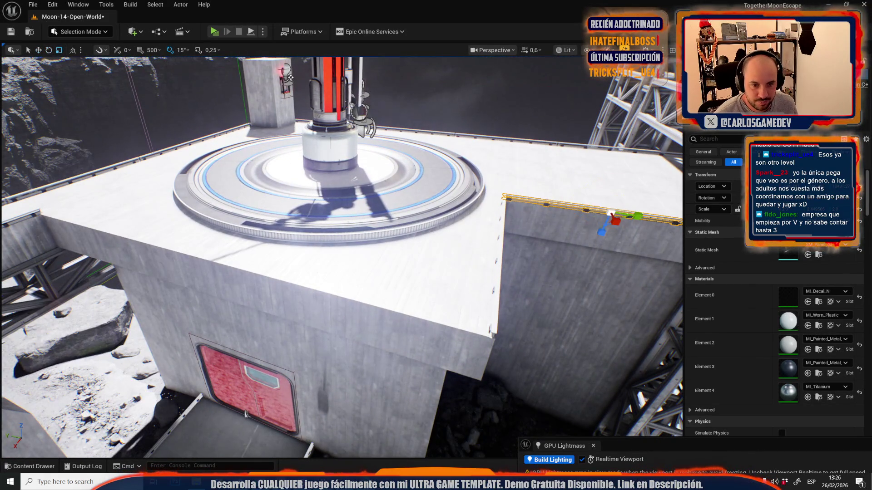
key(ctrl+z)
mouse_move(325, 299)
mouse_down()
mouse_move(423, 291)
mouse_move(326, 237)
mouse_up()
scroll(363, 296, down, 3)
scroll(326, 237, down, 2)
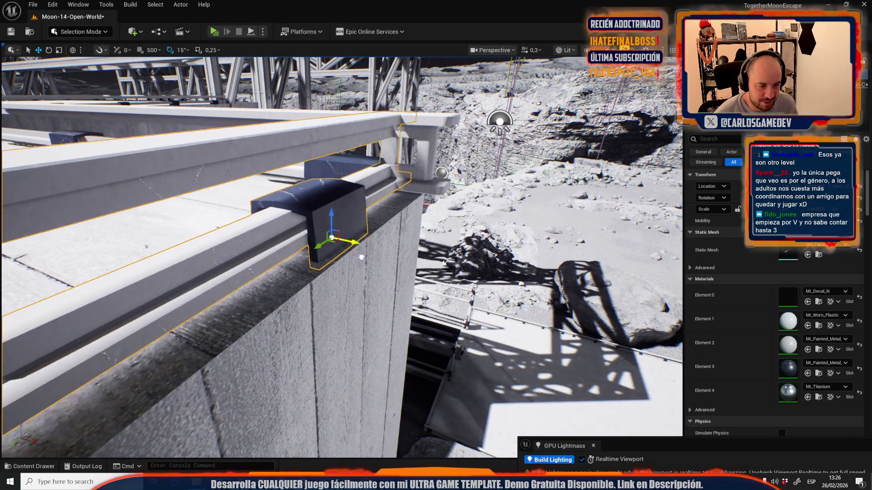
key(f)
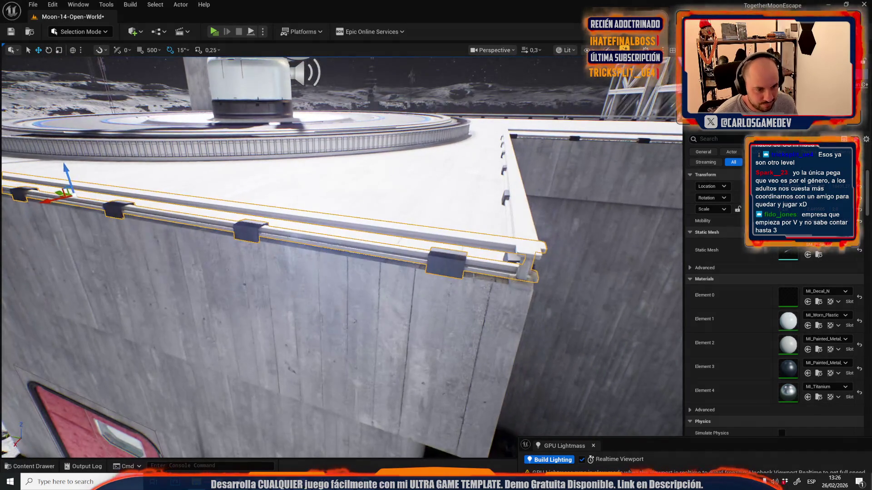
click(422, 270)
click(420, 271)
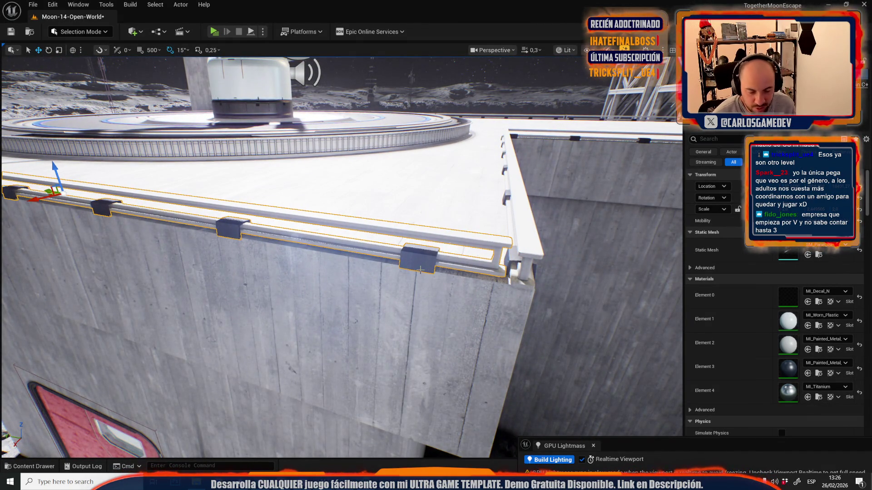
mouse_move(445, 306)
mouse_down()
mouse_move(425, 331)
mouse_move(511, 289)
mouse_move(259, 266)
mouse_up()
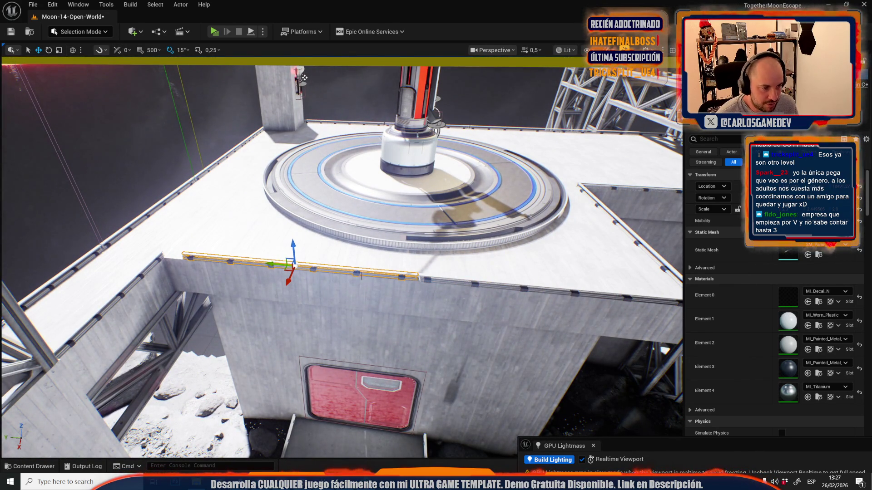
Step: Shorten the selected rail pieces toward their right end along the roof edge
drag(524, 288, 563, 285)
key(r)
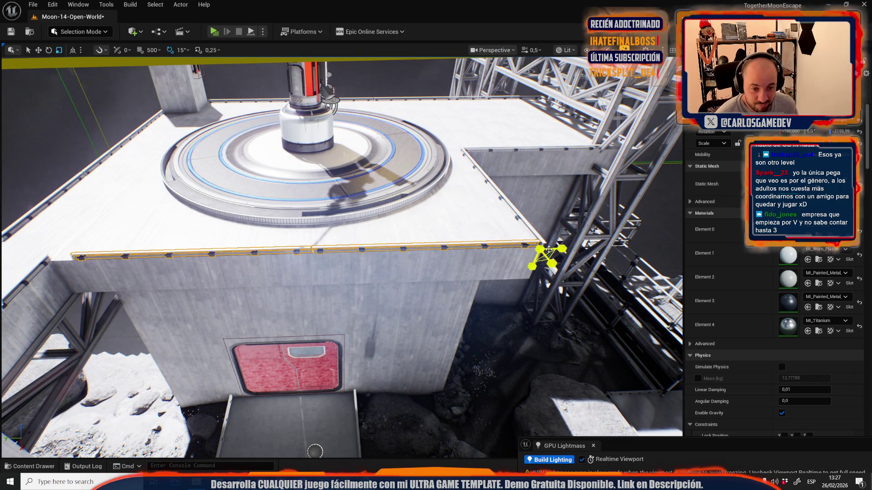
mouse_move(564, 248)
mouse_down()
mouse_move(550, 251)
mouse_move(558, 231)
mouse_up()
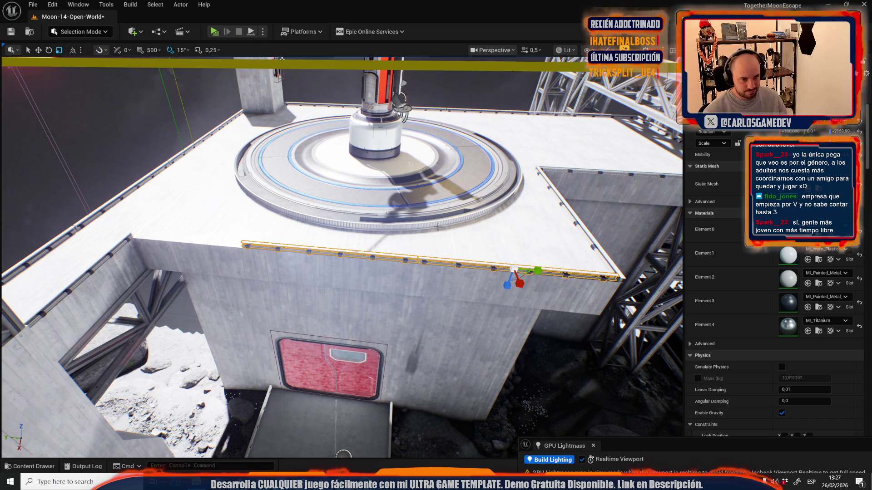
click(387, 252)
mouse_move(387, 252)
mouse_down()
mouse_move(176, 62)
mouse_move(531, 255)
mouse_move(449, 261)
mouse_move(381, 281)
mouse_move(297, 242)
mouse_move(141, 242)
mouse_move(166, 243)
mouse_up()
key(w)
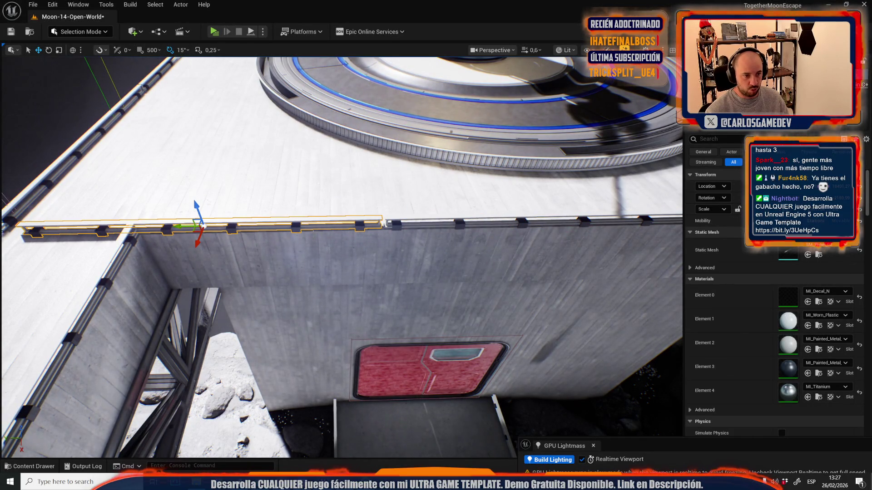
Step: Try shortening the adjacent and right-hand rails together, undo it, and reselect the shorter segment
ctrl+click(388, 216)
key(f)
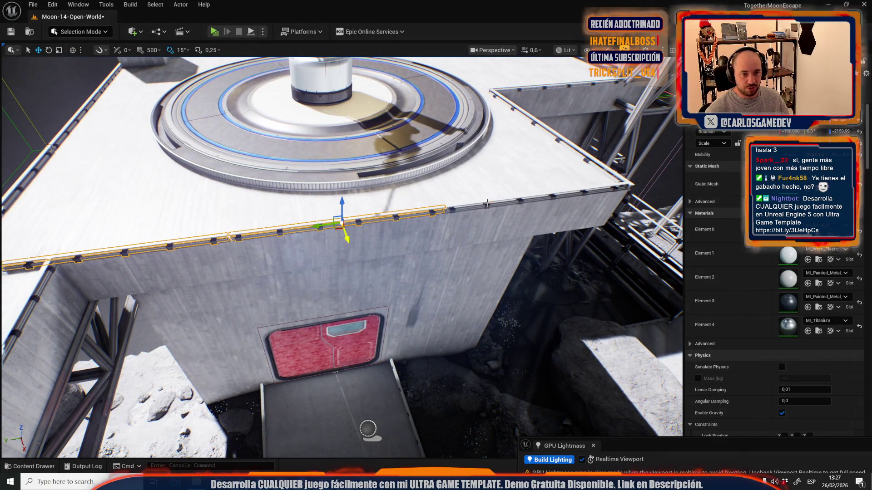
ctrl+click(573, 191)
key(r)
drag(629, 190, 615, 196)
key(ctrl+z)
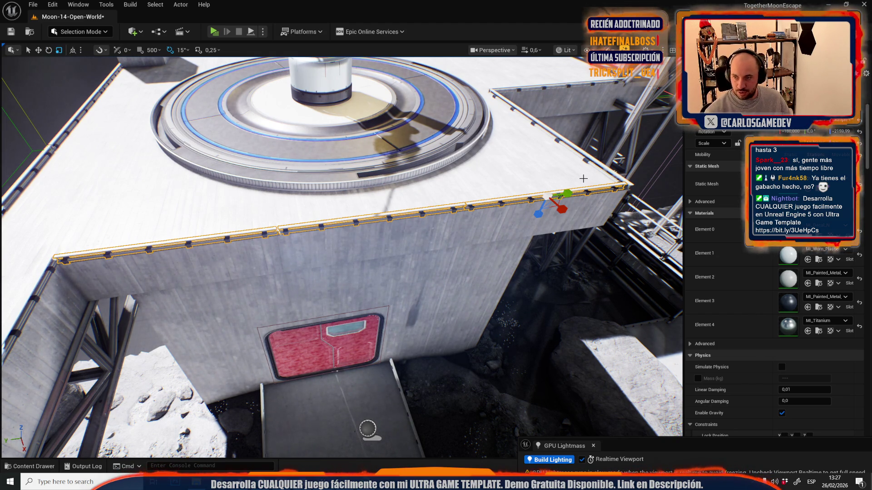
click(315, 223)
key(w)
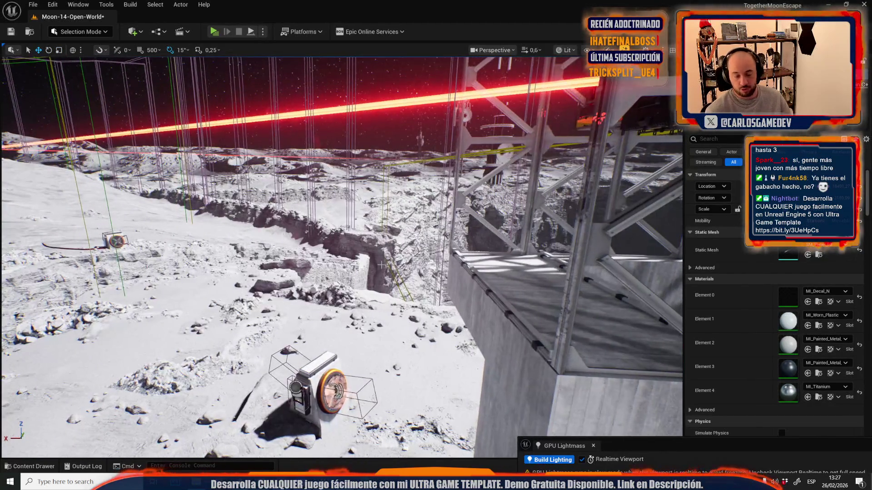
Step: Select the rail under the orange platform and rotate it by -15 degrees
scroll(342, 257, up, 3)
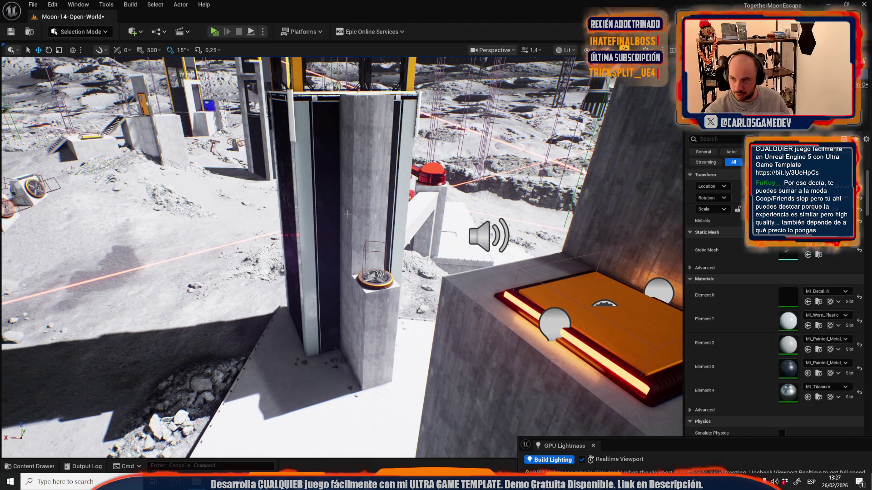
key(f)
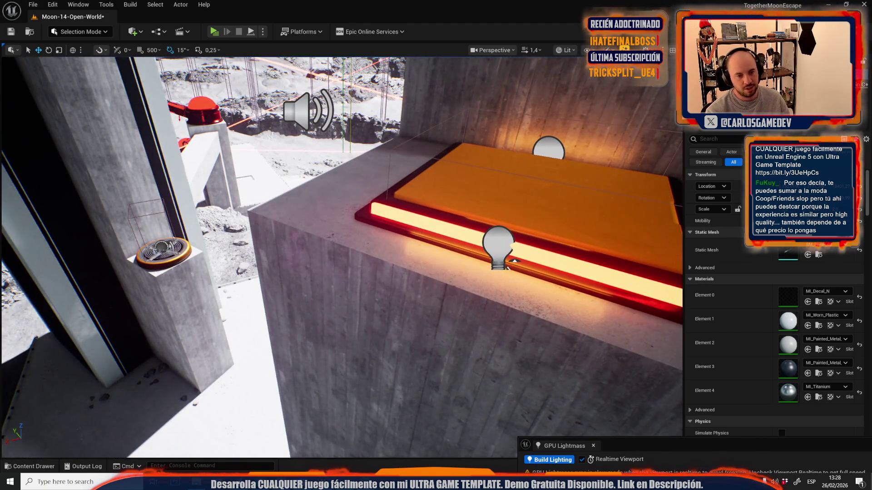
click(511, 265)
key(f)
key(e)
mouse_move(447, 248)
mouse_down()
mouse_move(436, 225)
mouse_move(448, 247)
mouse_up()
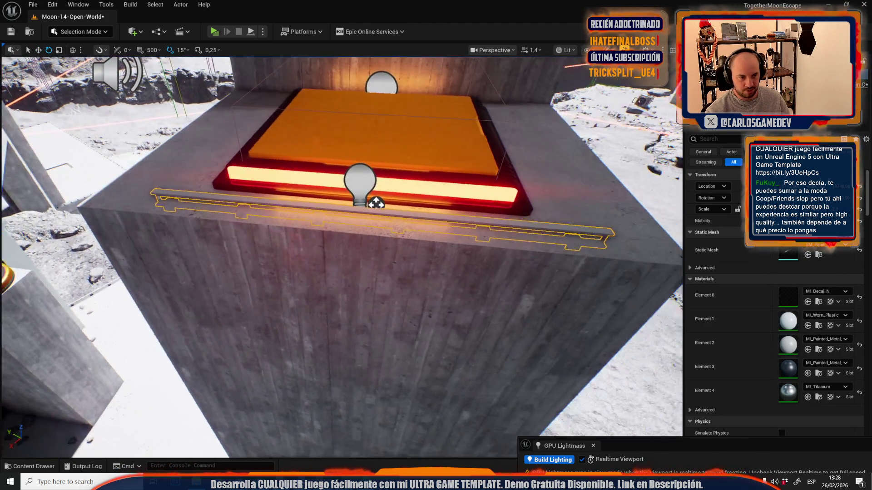
scroll(448, 248, down, 3)
scroll(376, 216, down, 2)
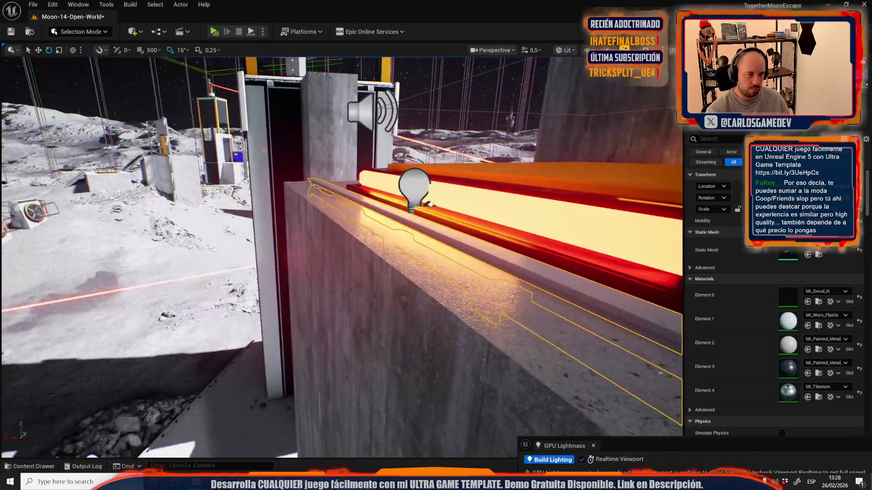
key(w)
Step: In local space, slide the rail onto the ledge edge and stretch it longer at both ends
key(ctrl+grave)
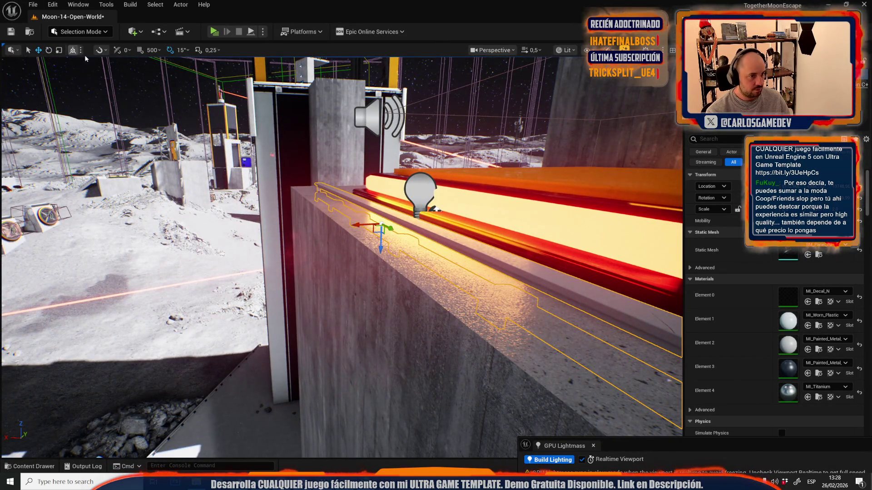
mouse_move(375, 230)
mouse_down()
mouse_move(370, 214)
mouse_move(345, 202)
mouse_move(343, 218)
mouse_up()
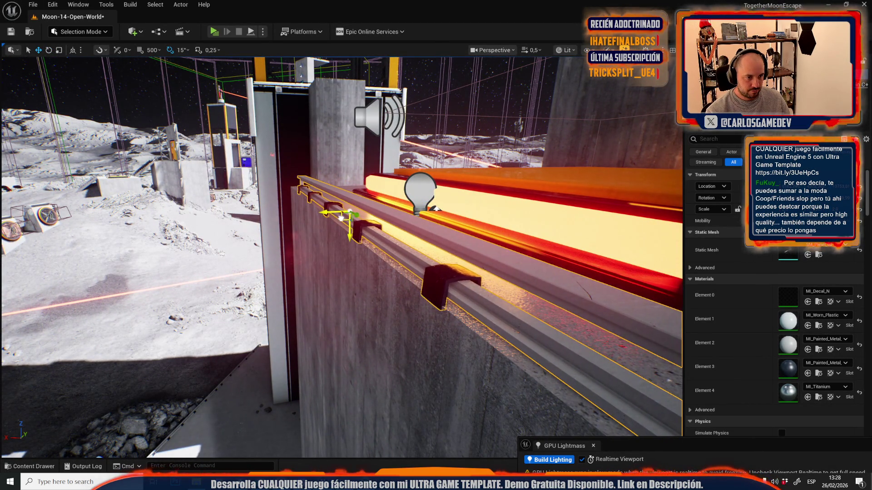
scroll(343, 218, up, 3)
scroll(341, 254, down, 5)
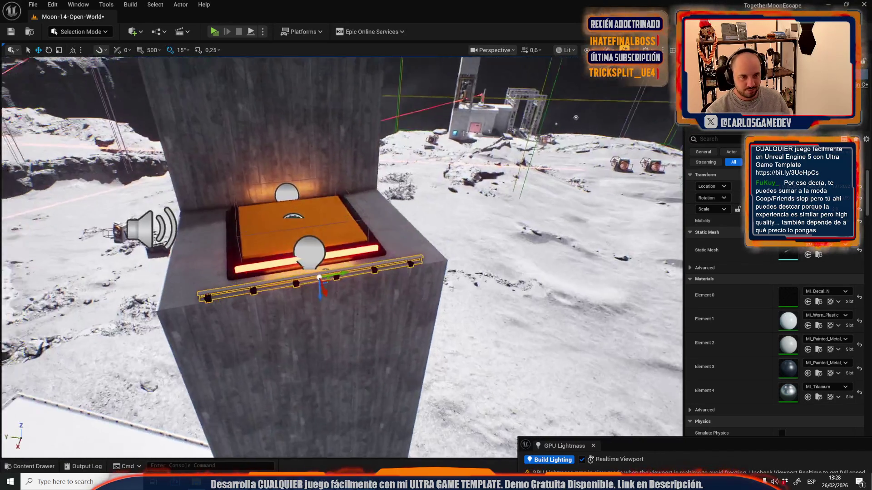
key(f)
key(r)
mouse_move(382, 285)
mouse_down()
mouse_move(391, 285)
mouse_move(376, 287)
mouse_up()
key(w)
key(ctrl+r)
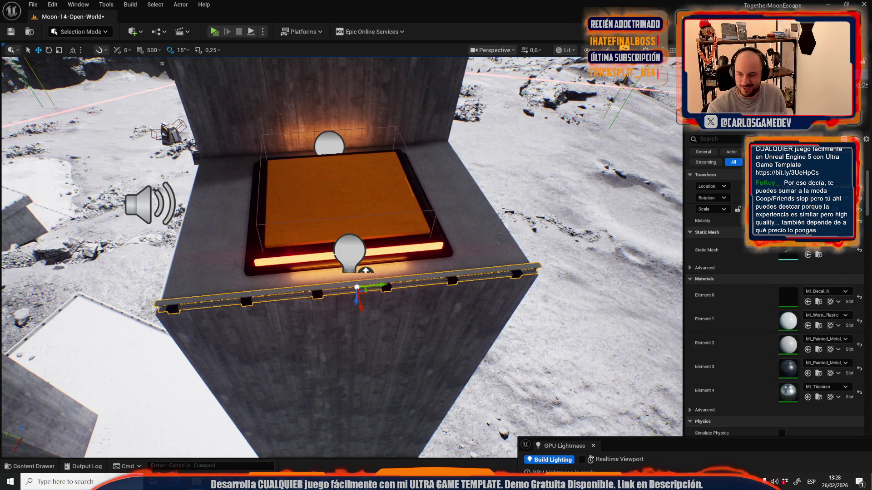
key(ctrl+r)
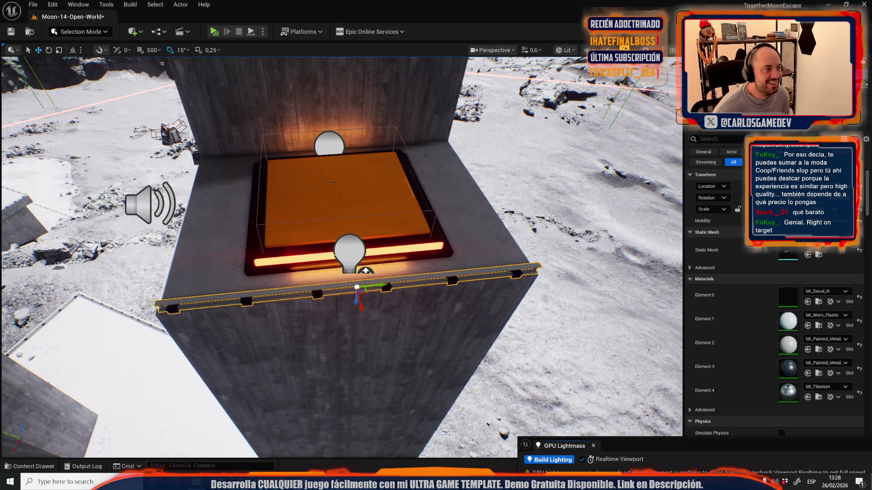
click(73, 50)
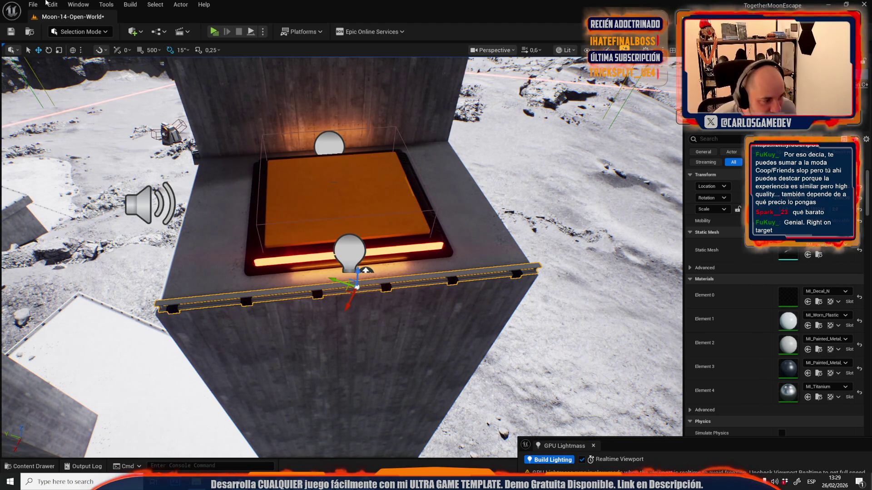
Step: Nudge the rail up and back, undoing an accidental upright rotation
mouse_move(356, 289)
mouse_down()
mouse_move(458, 185)
mouse_move(504, 218)
mouse_up()
key(e)
key(ctrl+z)
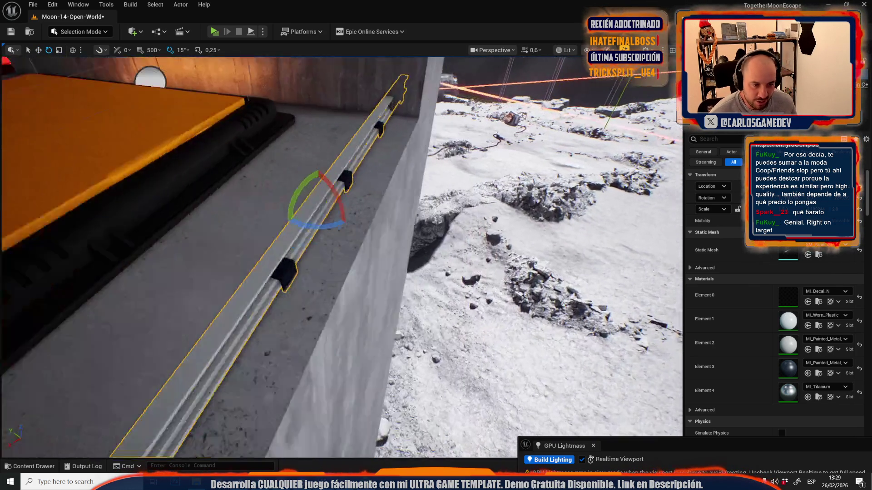
key(w)
scroll(254, 202, down, 2)
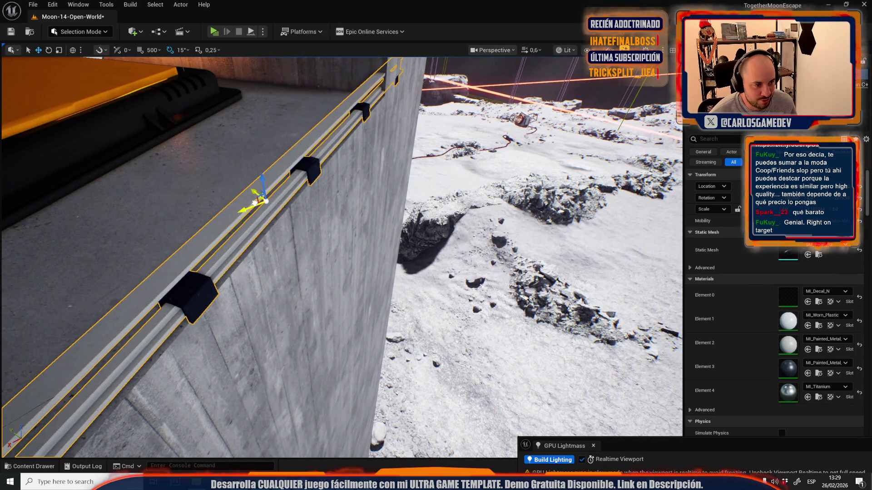
key(f)
Step: Shorten the rail to fit the tower's top edge and orbit to check its alignment
key(e)
key(r)
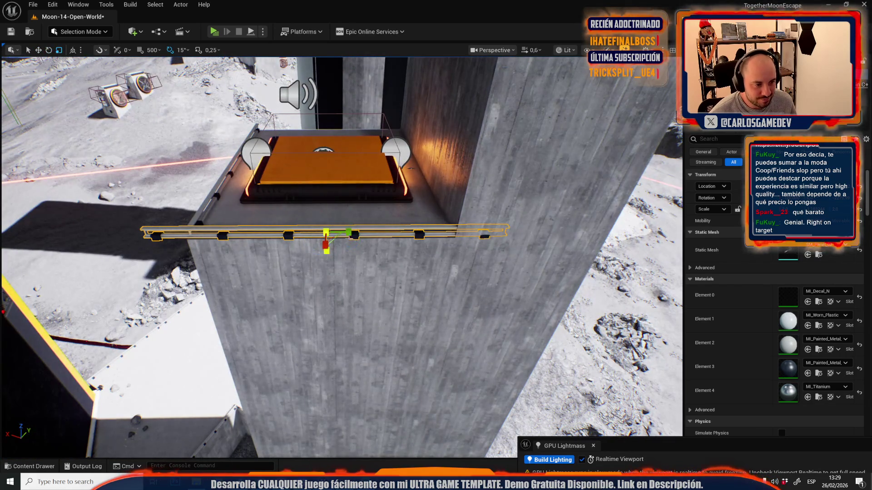
drag(350, 235, 342, 235)
key(w)
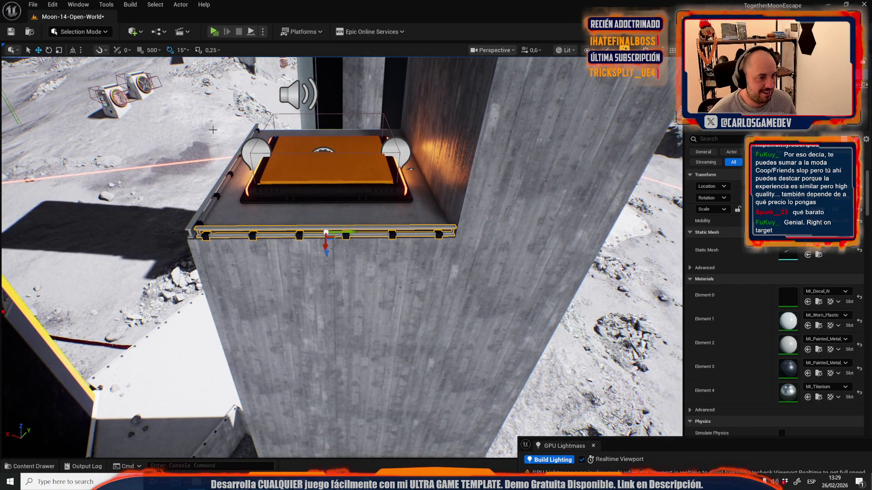
mouse_move(354, 238)
mouse_down()
mouse_move(318, 255)
mouse_move(328, 269)
mouse_up()
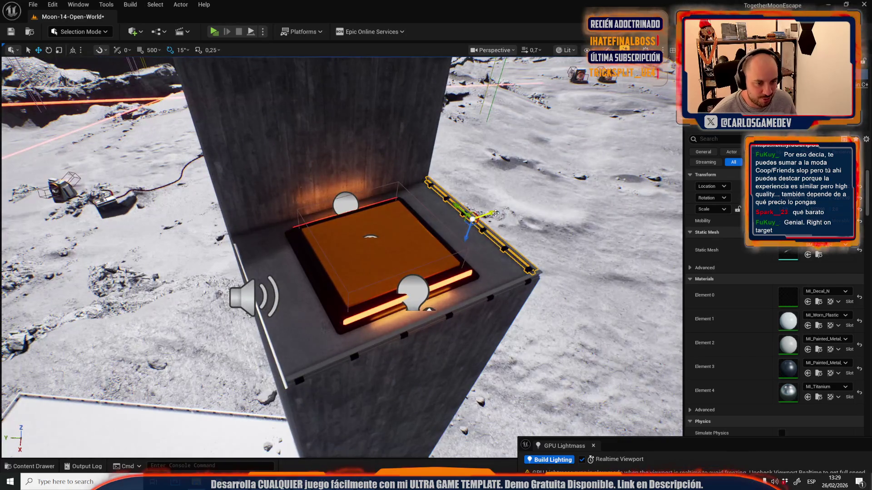
scroll(328, 269, up, 5)
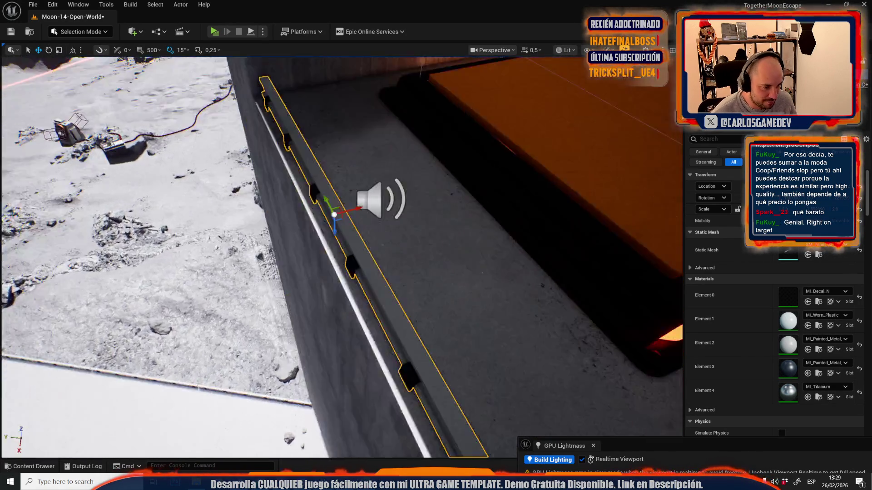
mouse_move(328, 270)
mouse_down()
mouse_move(324, 225)
mouse_move(299, 232)
mouse_move(282, 213)
mouse_move(303, 233)
mouse_up()
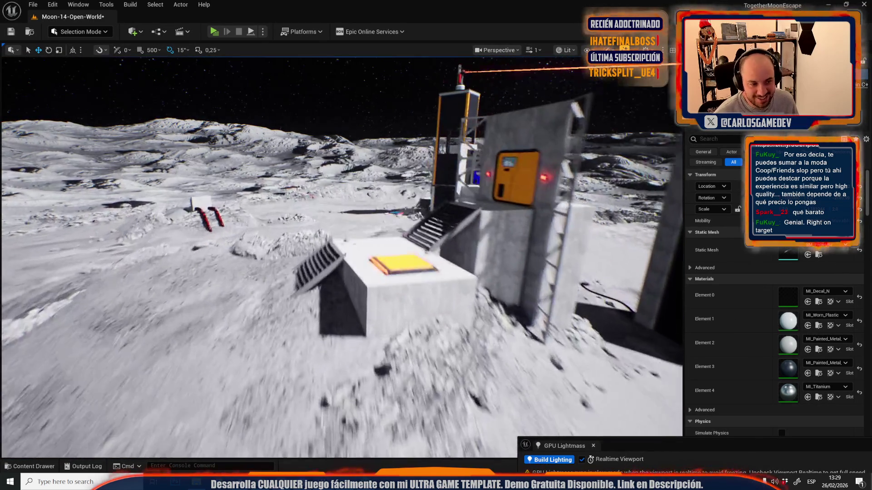
Step: Paste a copy of the long rail and give it the floor's copied transform
key(ctrl+v)
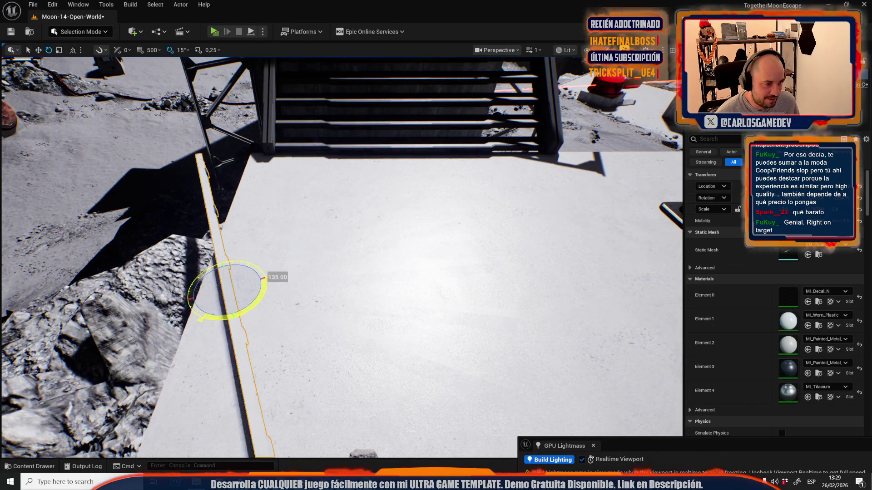
click(291, 273)
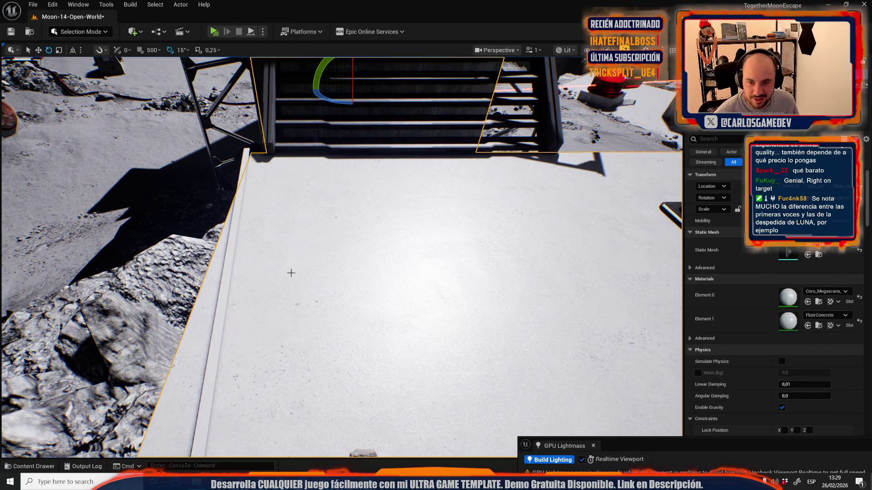
right_click(716, 205)
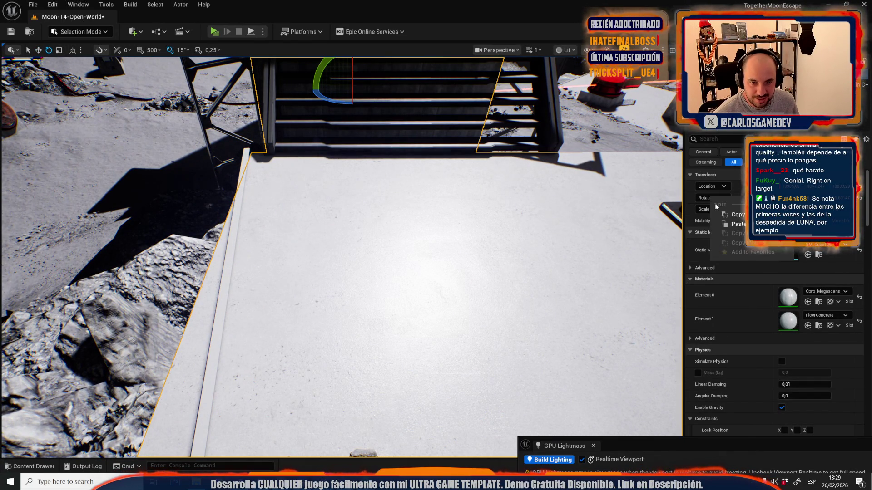
click(737, 224)
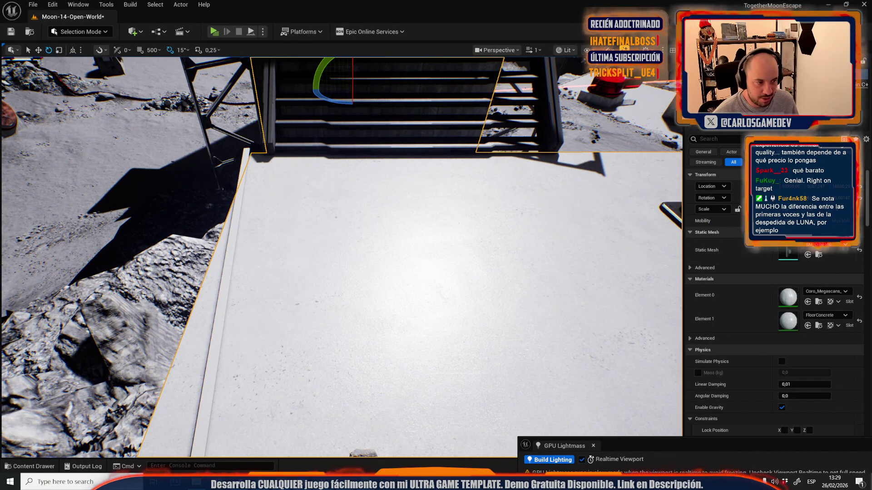
click(248, 248)
right_click(709, 196)
right_click(704, 206)
click(735, 232)
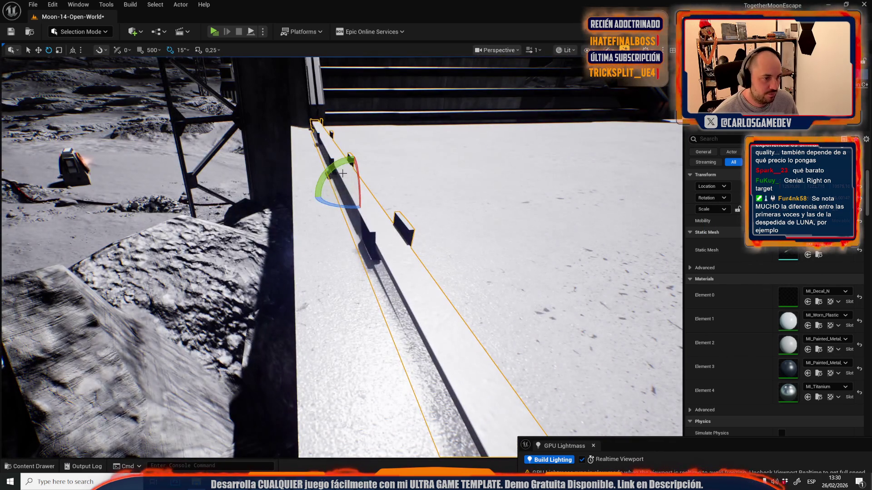
Step: Rotate, slide and stretch the rail to span the platform edge beside the stairs
mouse_move(338, 175)
mouse_down()
mouse_move(385, 218)
mouse_move(384, 185)
mouse_move(381, 196)
mouse_up()
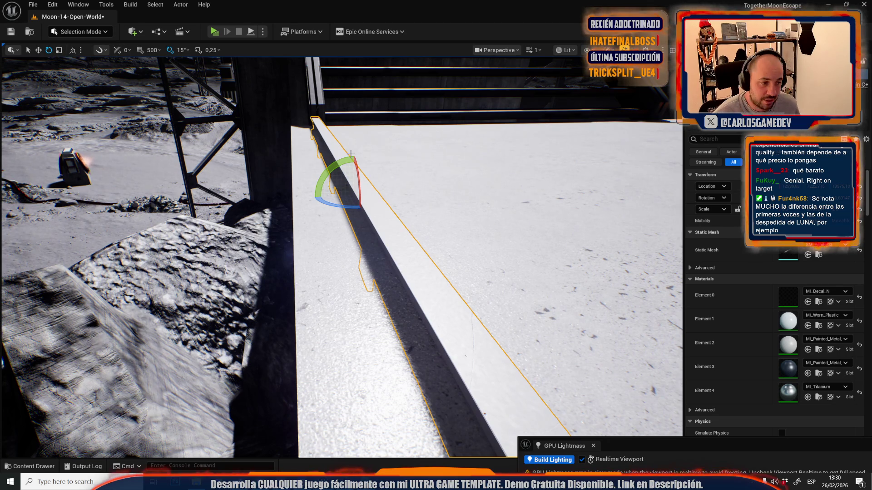
scroll(351, 154, down, 2)
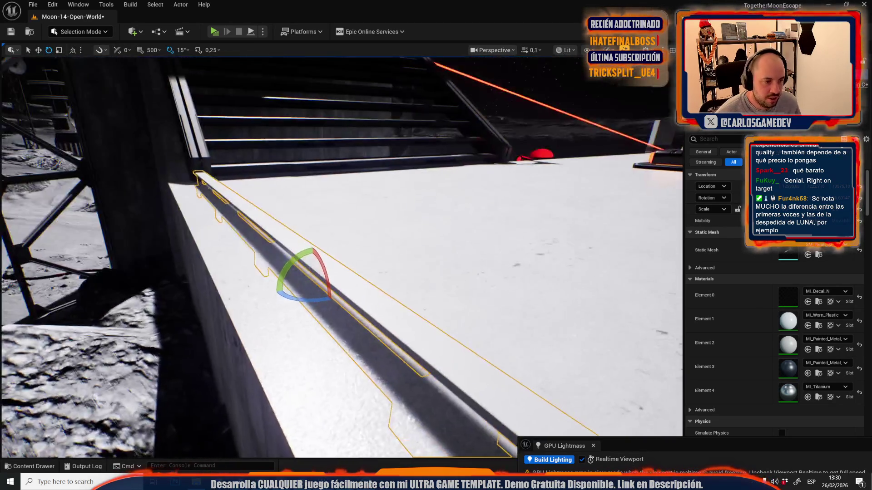
scroll(317, 243, up, 3)
key(w)
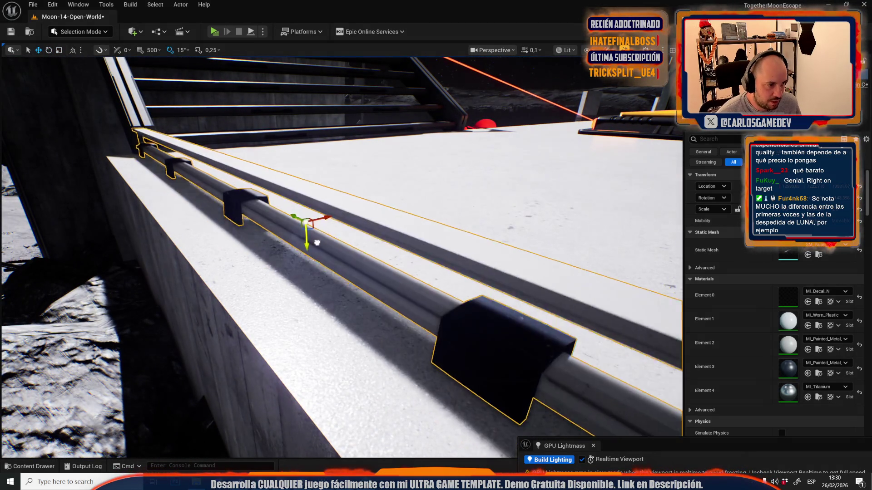
drag(313, 228, 265, 238)
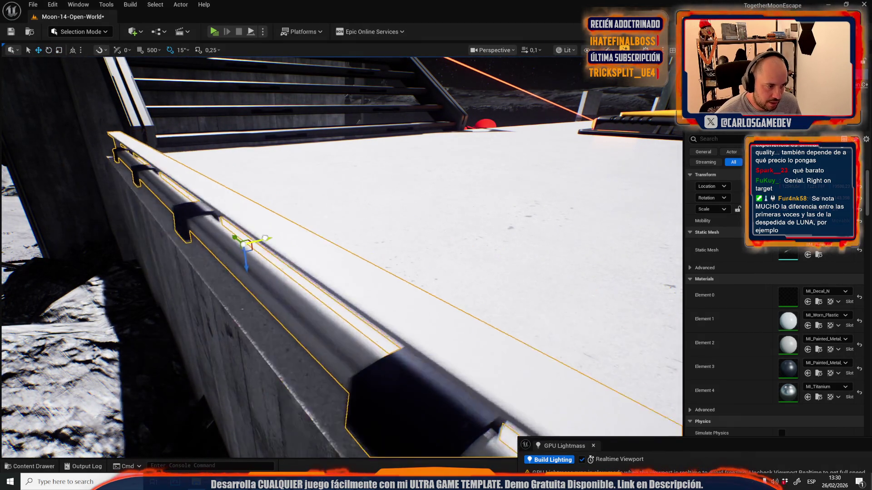
scroll(264, 238, up, 3)
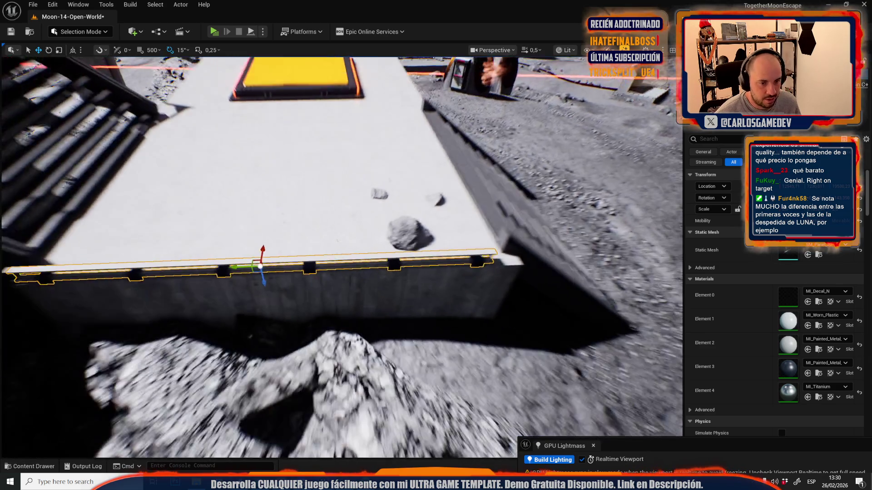
key(f)
key(r)
drag(155, 277, 149, 277)
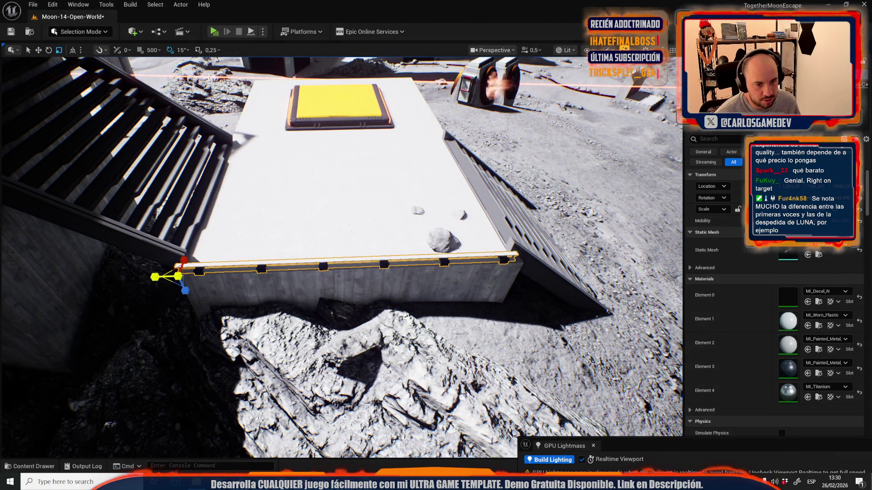
key(w)
scroll(341, 254, up, 2)
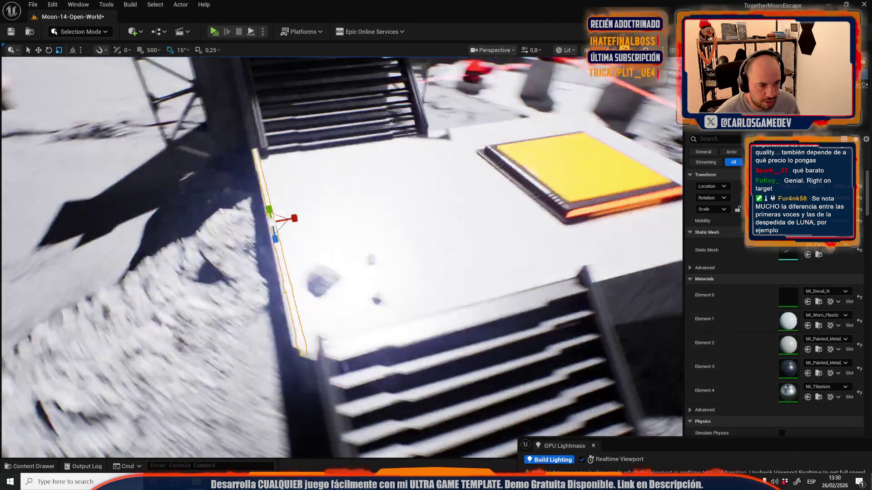
Step: Turn the right-edge rail 90 degrees and move it to the platform's front-left top edge
key(w)
click(462, 224)
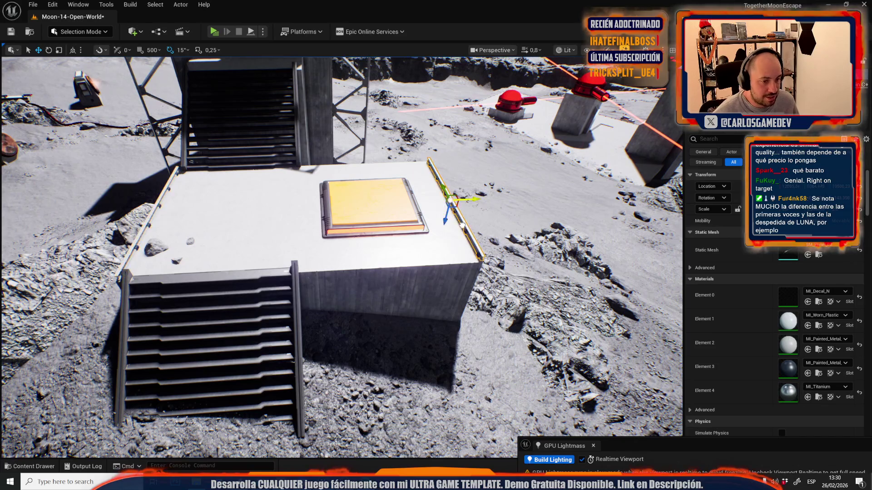
scroll(462, 225, down, 2)
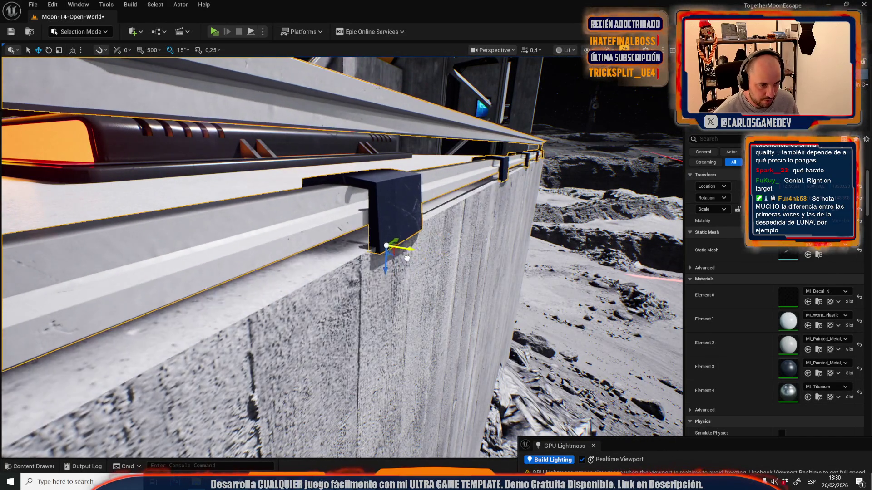
scroll(407, 258, up, 3)
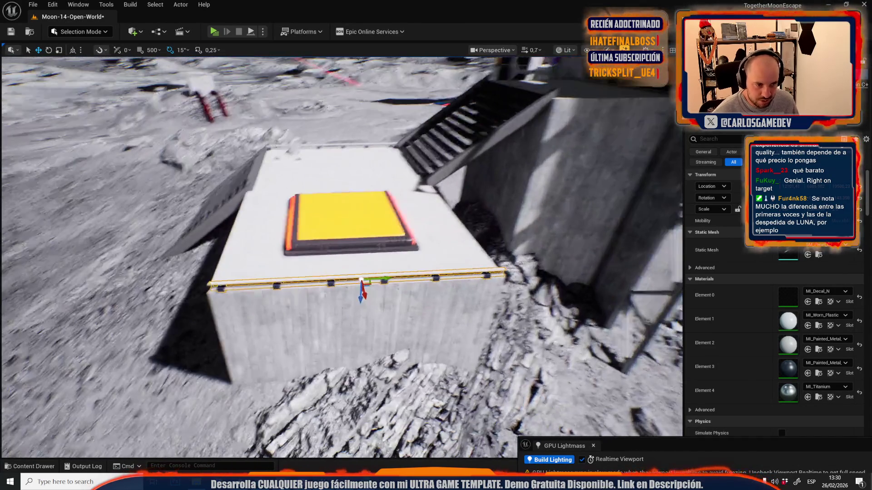
key(e)
mouse_move(333, 303)
mouse_down()
mouse_move(354, 314)
mouse_move(400, 280)
mouse_up()
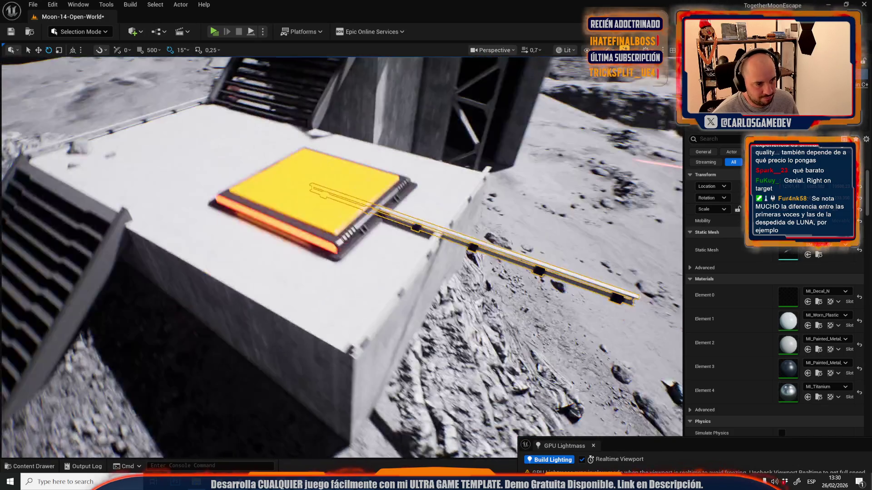
key(w)
mouse_move(454, 242)
mouse_down()
mouse_move(350, 420)
mouse_move(244, 285)
mouse_up()
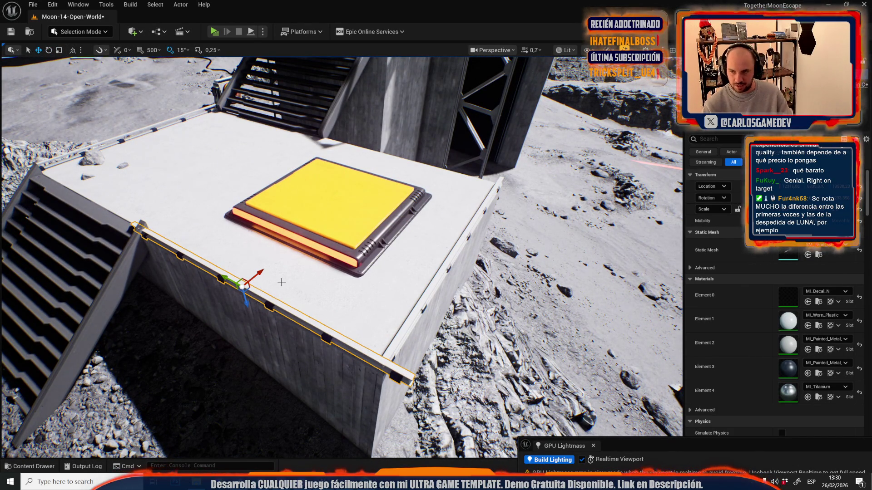
Step: Shorten the selected rail to about 80% of its length
scroll(243, 286, down, 4)
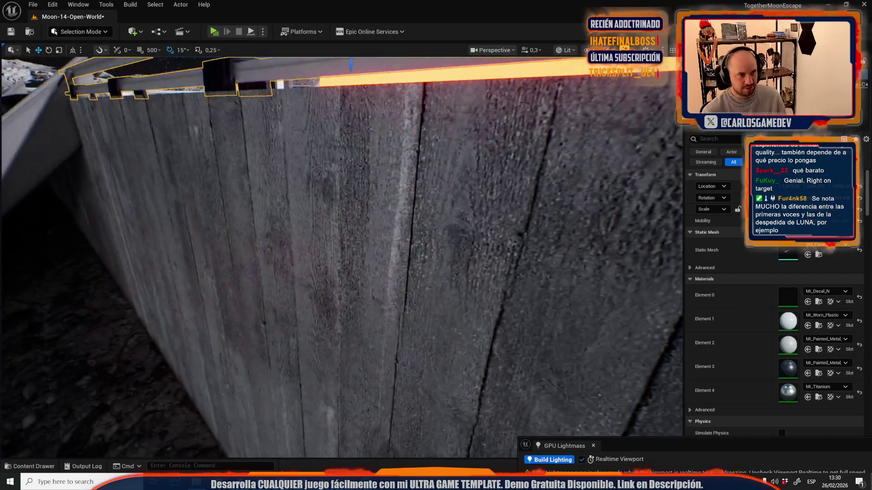
scroll(341, 257, up, 3)
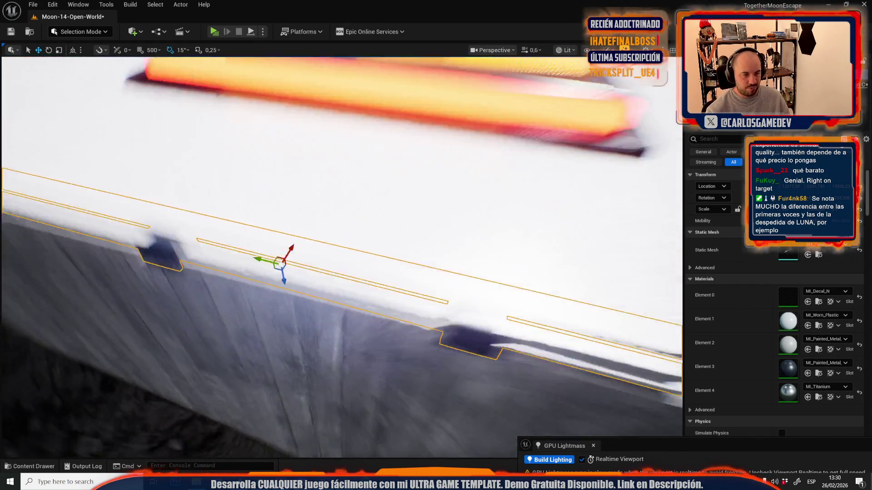
key(f)
key(r)
mouse_move(372, 267)
mouse_down()
mouse_move(371, 280)
mouse_move(331, 283)
mouse_move(288, 253)
mouse_up()
key(w)
key(r)
key(e)
Step: Toggle the realtime viewport, inspect the rail's brackets, then shorten and slide it into place
key(ctrl+r)
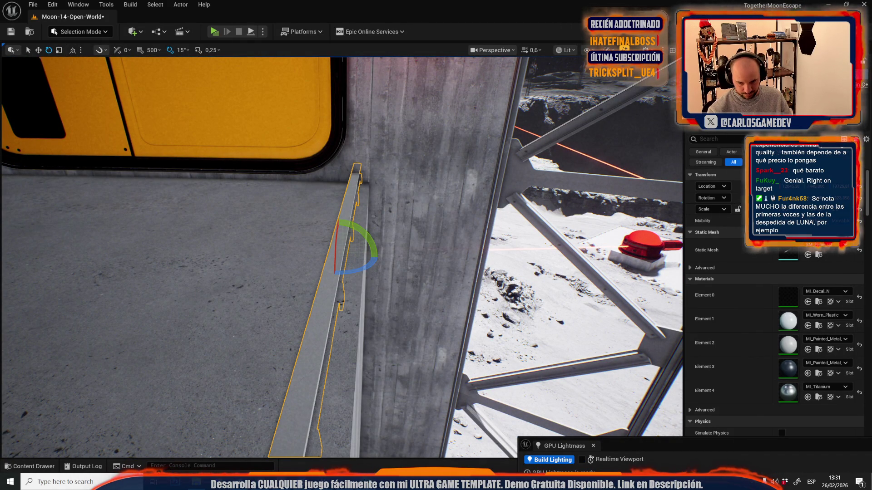
key(ctrl+r)
drag(395, 349, 408, 266)
key(w)
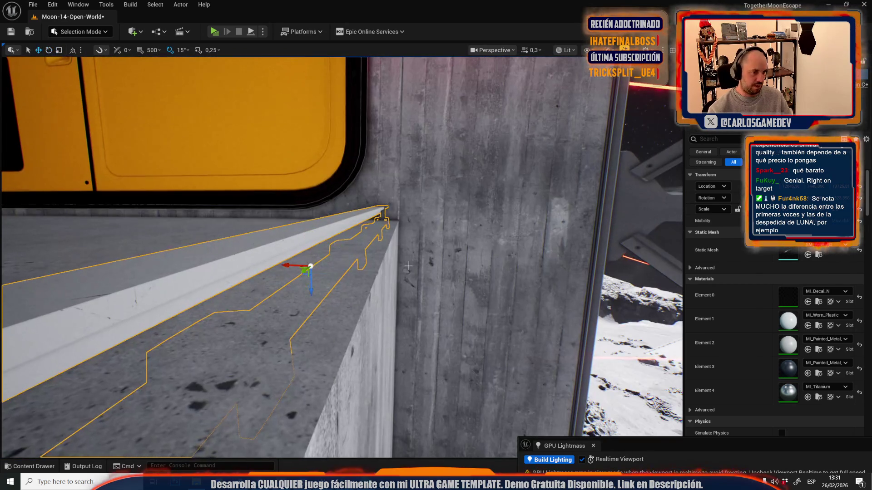
mouse_move(304, 315)
mouse_down()
mouse_move(303, 303)
mouse_move(303, 315)
mouse_move(359, 325)
mouse_up()
alt+middle_click(303, 315)
scroll(358, 325, up, 1)
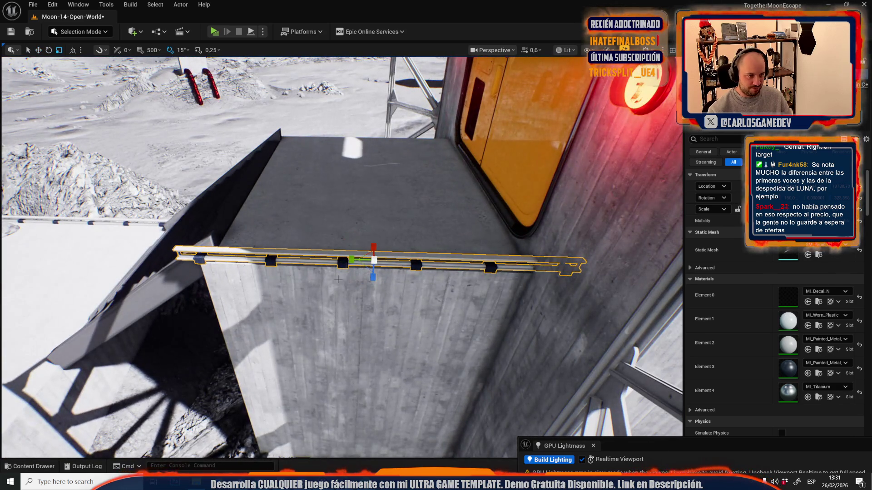
key(r)
mouse_move(352, 260)
mouse_down()
mouse_move(363, 260)
mouse_move(344, 260)
mouse_move(619, 205)
mouse_move(358, 210)
mouse_up()
key(w)
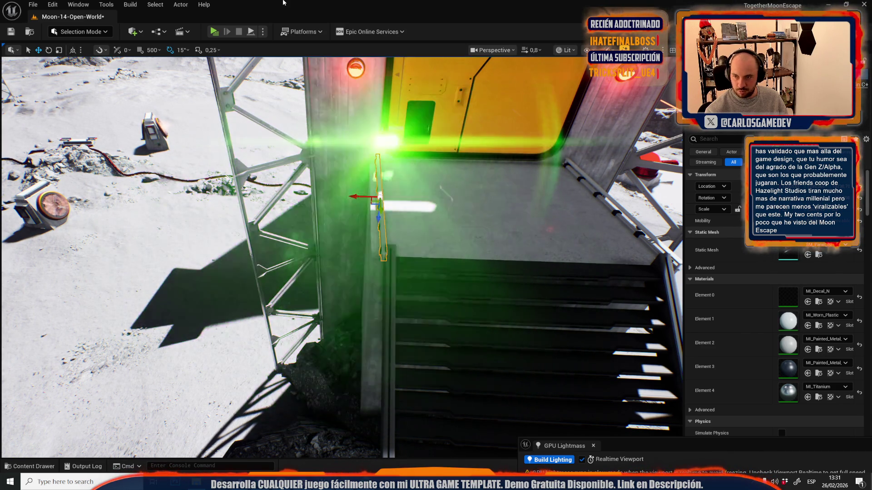
Step: Save the Moon-14-Open-World map with Ctrl+S
key(w)
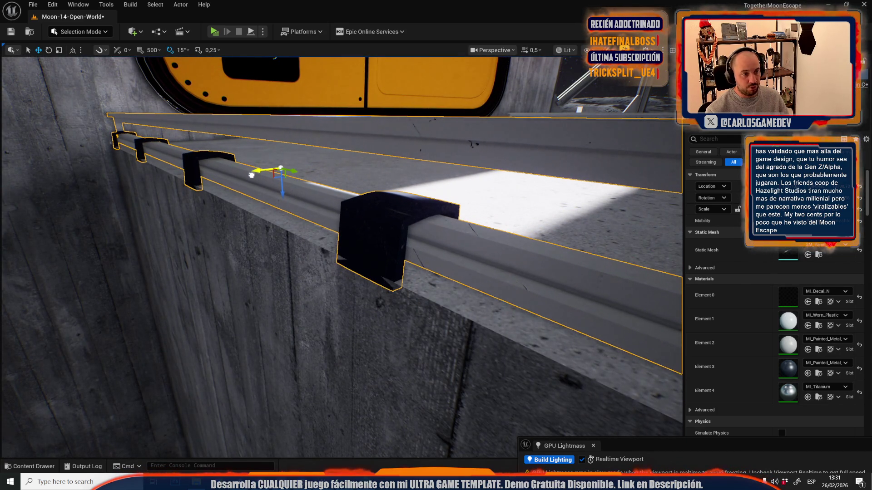
key(ctrl+s)
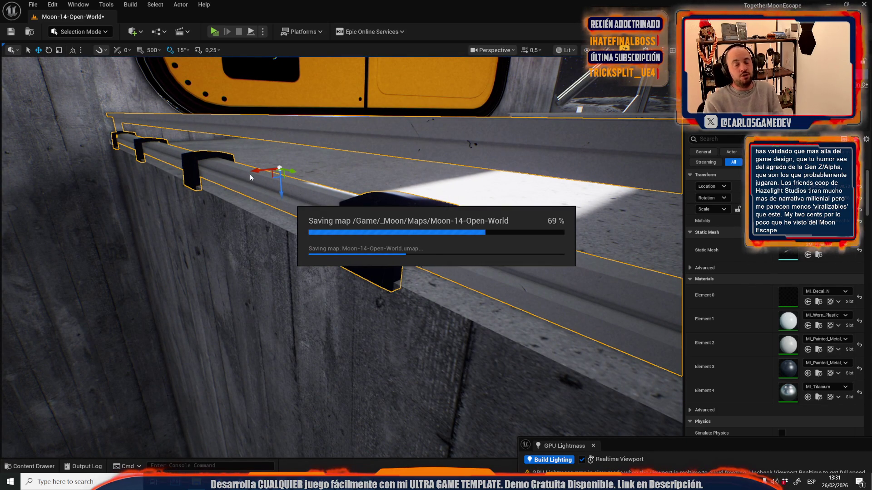
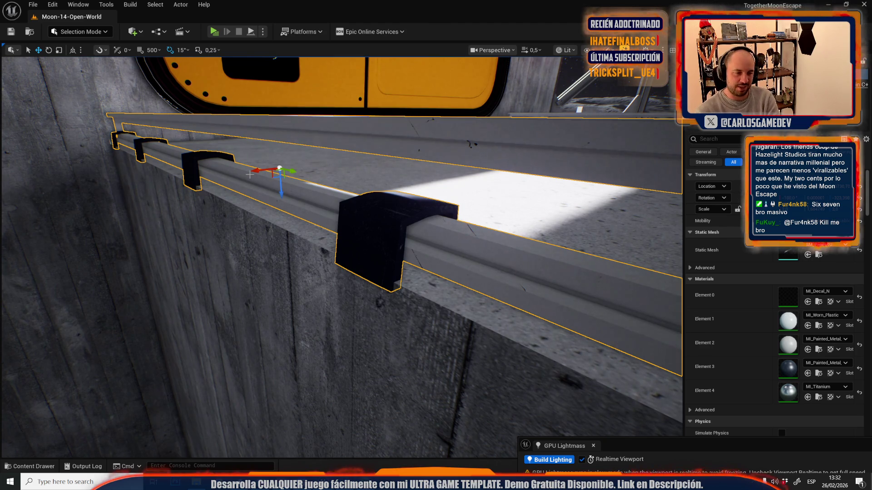
Step: Paste a copy of the rail onto the white block and turn it 75 degrees
mouse_move(250, 175)
mouse_down()
mouse_move(236, 149)
mouse_move(181, 104)
mouse_move(384, 230)
mouse_move(386, 214)
mouse_move(390, 219)
mouse_move(335, 203)
mouse_move(315, 228)
mouse_move(336, 260)
mouse_up()
key(End)
key(e)
key(r)
key(w)
key(e)
key(r)
drag(338, 261, 336, 268)
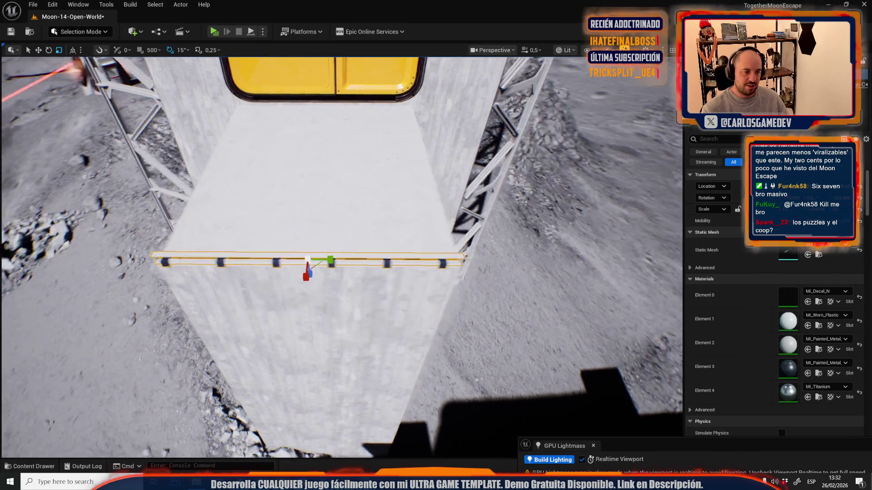
key(e)
drag(270, 265, 300, 258)
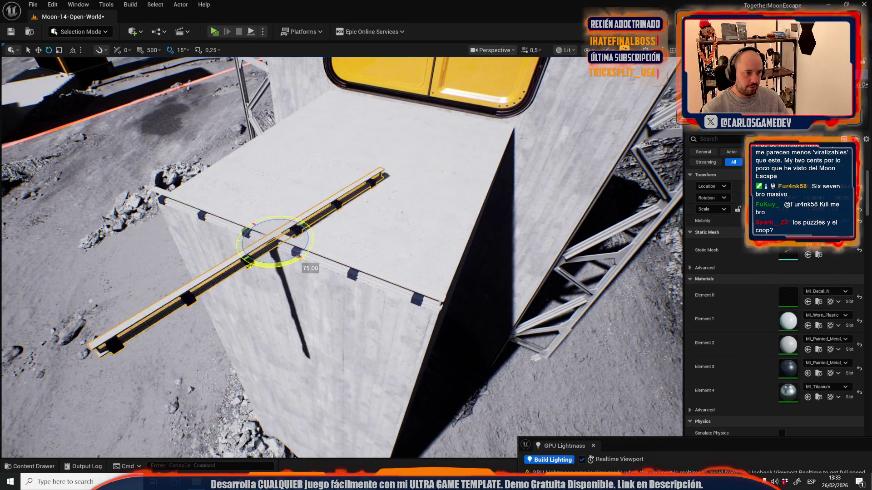
Step: Slide the rail to the block's edge, shifting its pivot to the block corner
key(w)
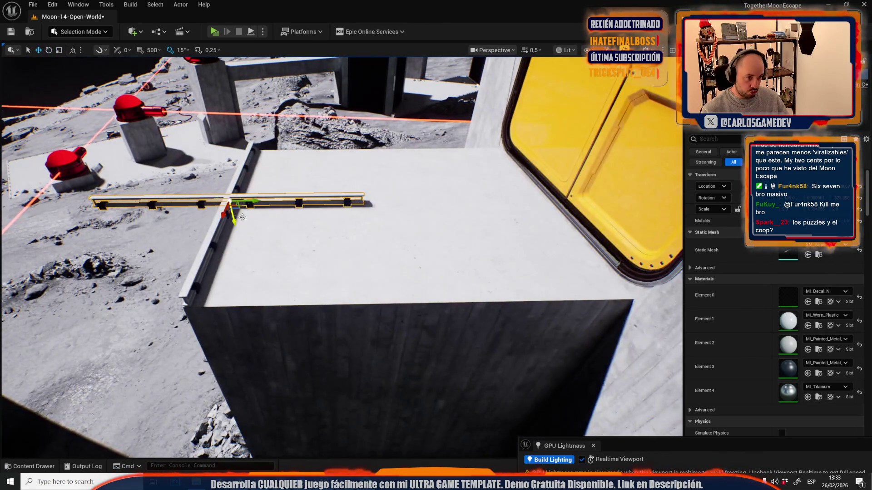
mouse_move(236, 207)
mouse_down()
mouse_move(385, 259)
mouse_move(411, 301)
mouse_move(395, 296)
mouse_up()
scroll(342, 257, down, 2)
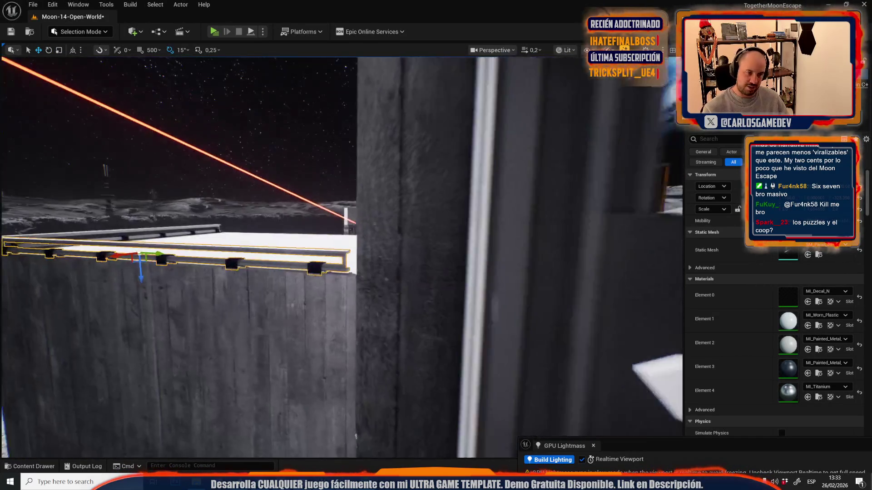
scroll(341, 258, down, 1)
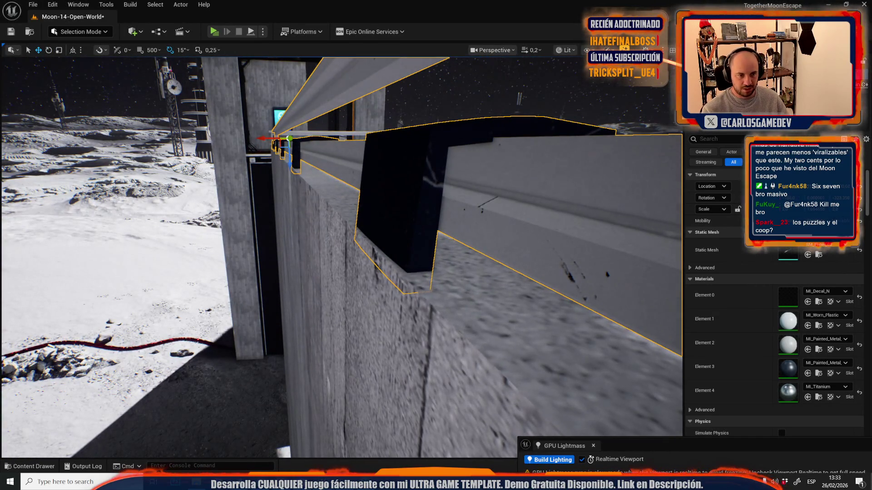
alt+middle_click(417, 293)
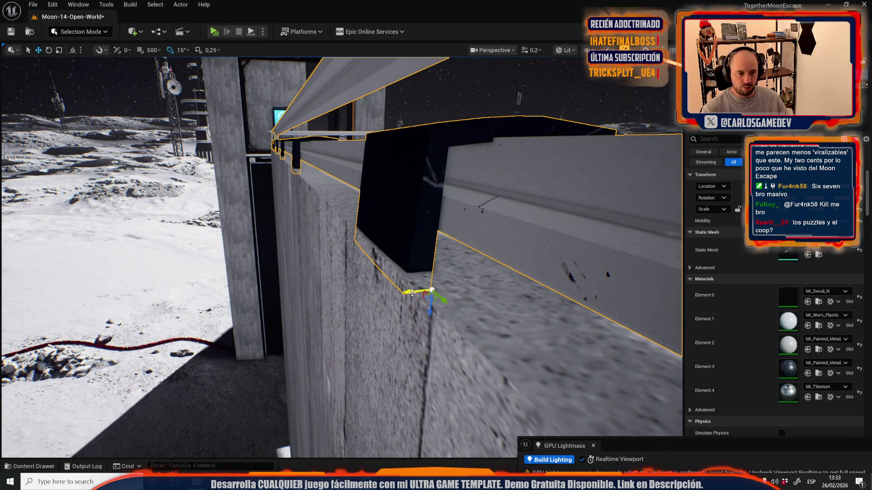
scroll(399, 294, down, 1)
scroll(399, 294, up, 4)
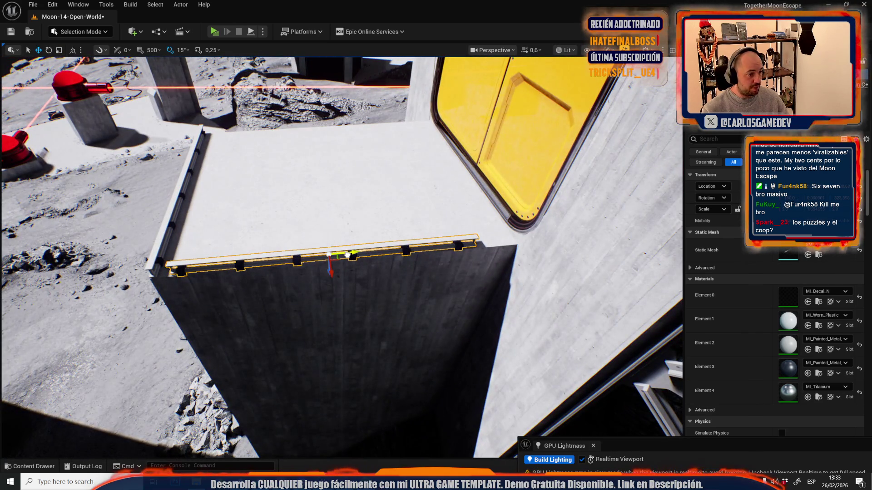
drag(347, 255, 336, 257)
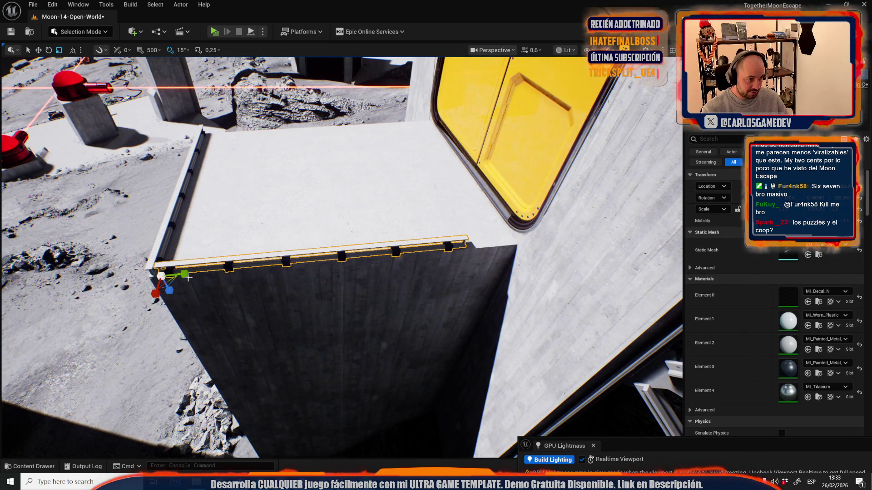
Step: Slide the rail along the ledge until it fits the tower's top edge
drag(186, 276, 491, 235)
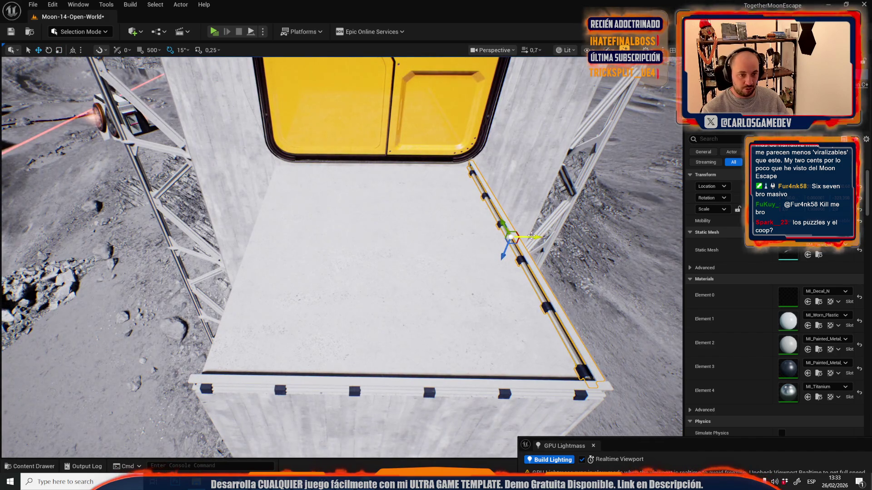
scroll(313, 248, down, 3)
key(w)
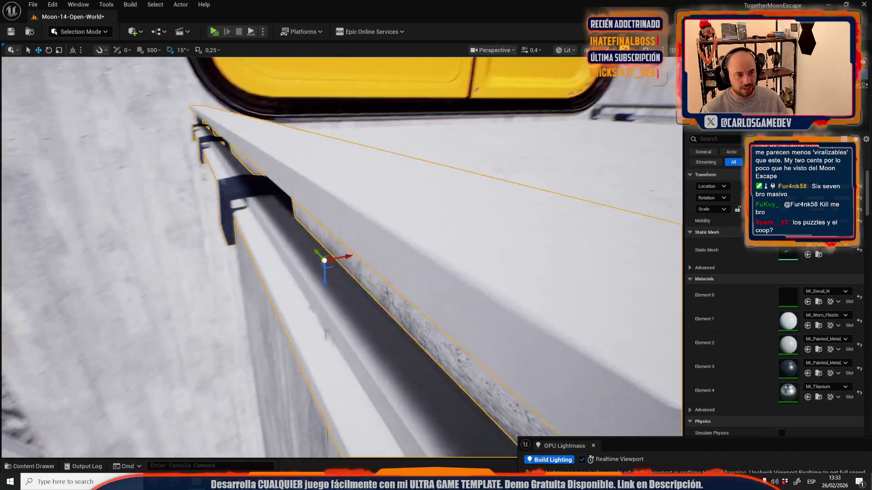
drag(370, 249, 433, 235)
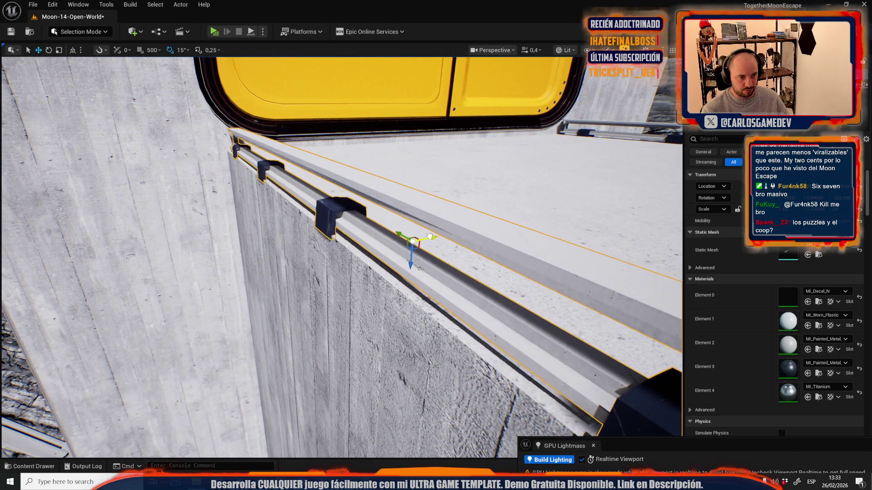
scroll(441, 243, up, 3)
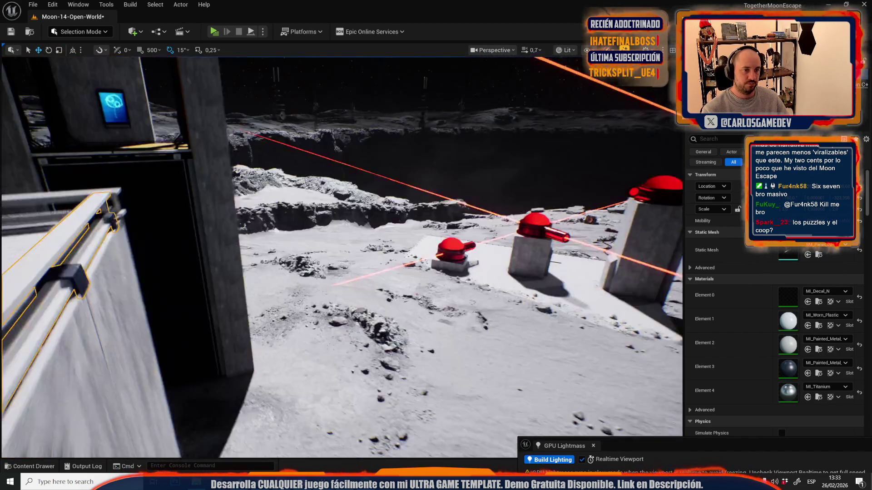
scroll(342, 257, up, 2)
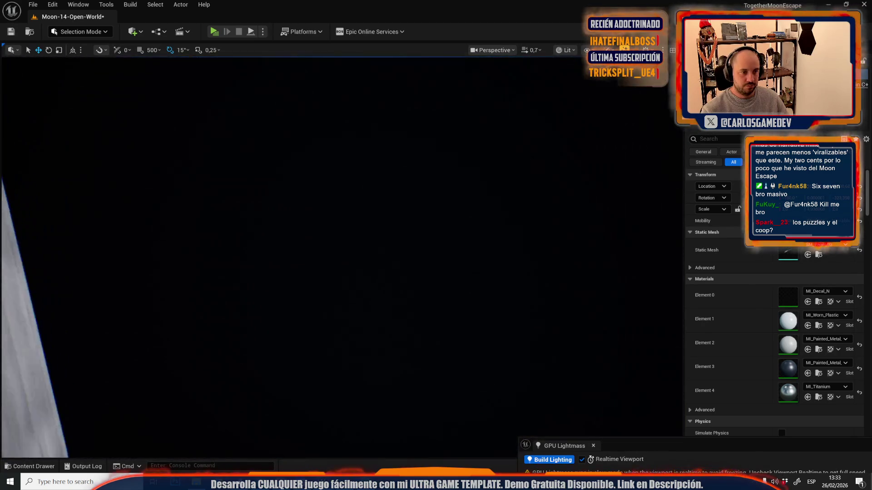
key(f)
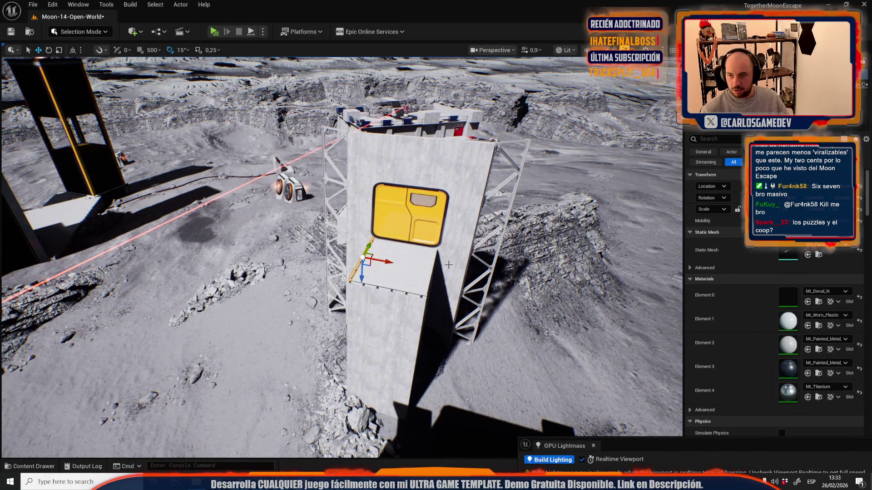
Step: Nudge the rail left and stretch it longer to cover the concrete walkway ledge
mouse_move(442, 263)
mouse_down()
mouse_move(365, 168)
mouse_move(425, 215)
mouse_up()
mouse_move(368, 185)
mouse_down()
mouse_move(336, 214)
mouse_move(396, 197)
mouse_move(363, 204)
mouse_move(483, 214)
mouse_up()
key(w)
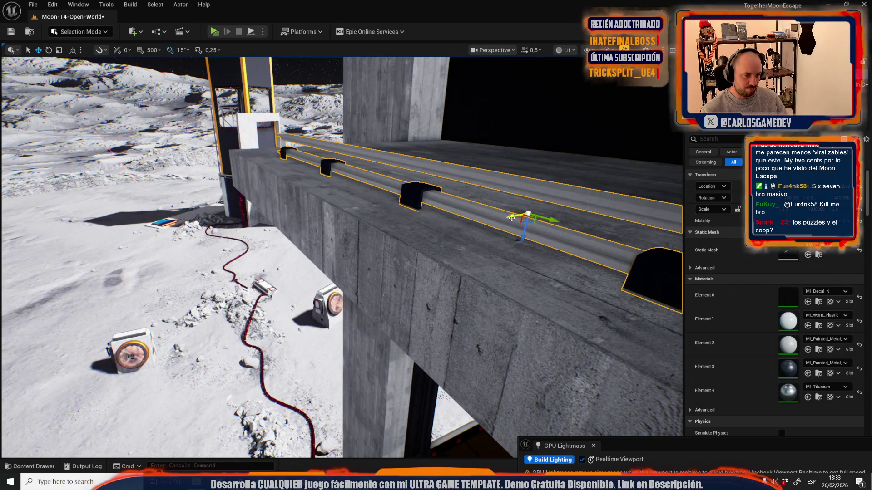
drag(434, 247, 391, 254)
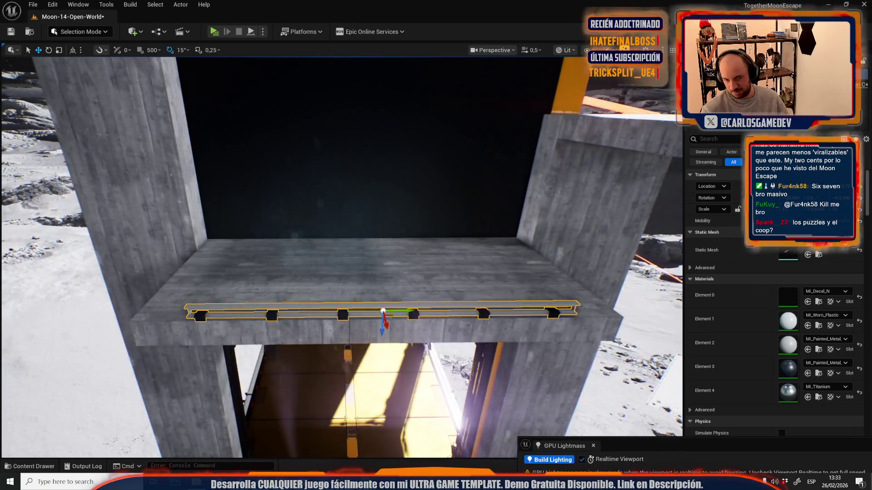
mouse_move(406, 311)
mouse_down()
mouse_move(368, 317)
mouse_move(457, 301)
mouse_up()
Step: Fit a railing on the wall top, sliding it right against the concrete wall
key(w)
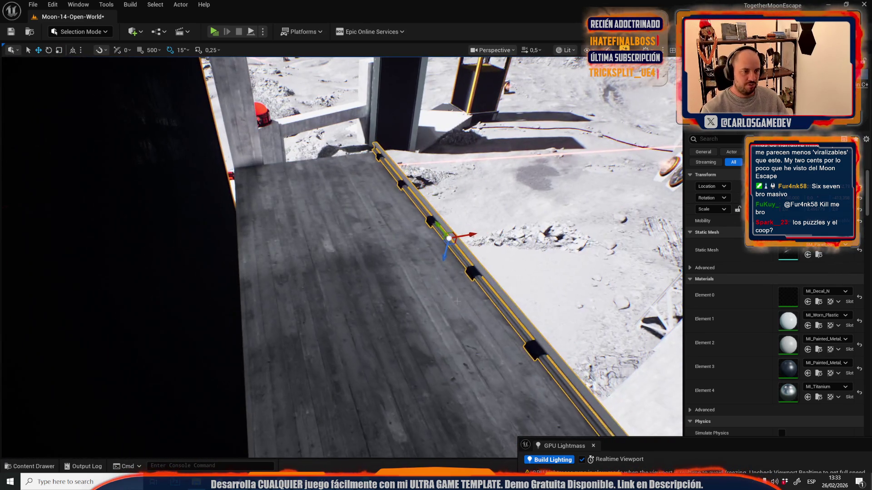
drag(471, 237, 438, 225)
mouse_move(494, 258)
mouse_down()
mouse_move(481, 239)
mouse_move(511, 197)
mouse_up()
scroll(495, 257, up, 2)
drag(361, 252, 365, 247)
key(r)
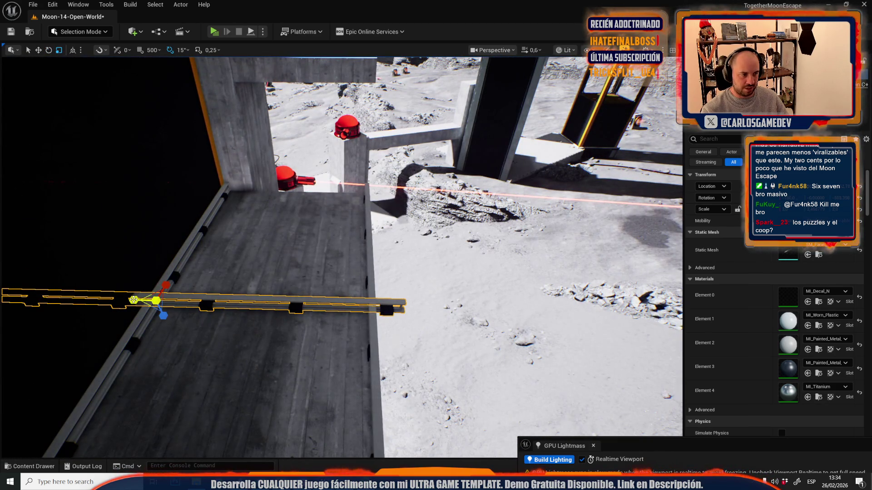
drag(329, 208, 329, 208)
key(w)
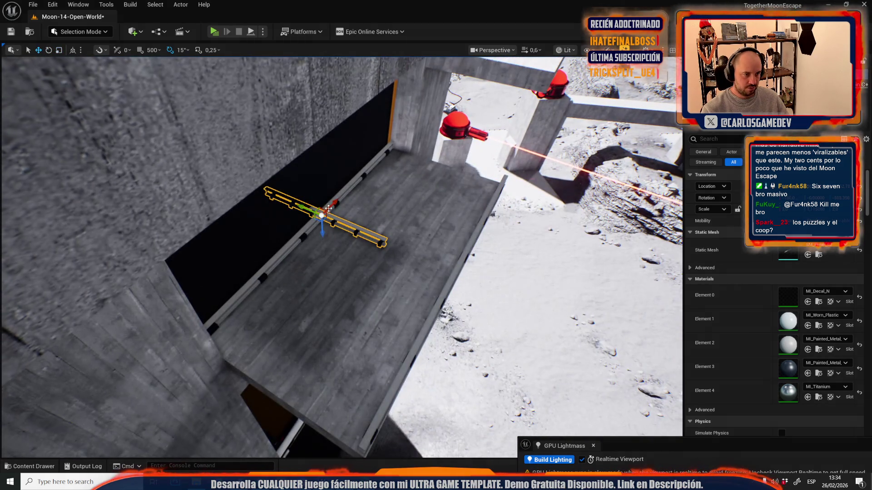
mouse_move(277, 366)
mouse_down()
mouse_move(260, 371)
mouse_move(461, 243)
mouse_up()
scroll(344, 271, up, 2)
drag(344, 271, 344, 271)
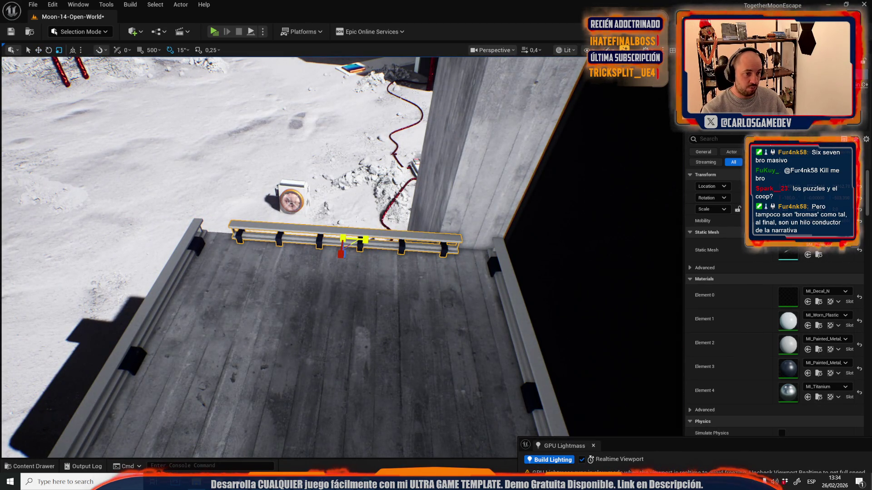
scroll(346, 245, up, 3)
drag(346, 245, 233, 258)
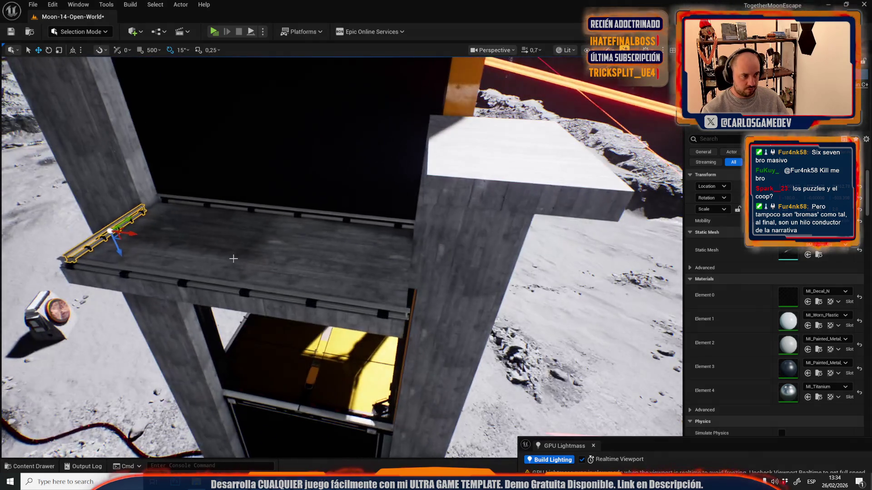
scroll(438, 246, down, 3)
drag(438, 246, 353, 209)
mouse_move(354, 145)
mouse_down()
mouse_move(396, 153)
mouse_move(392, 201)
mouse_up()
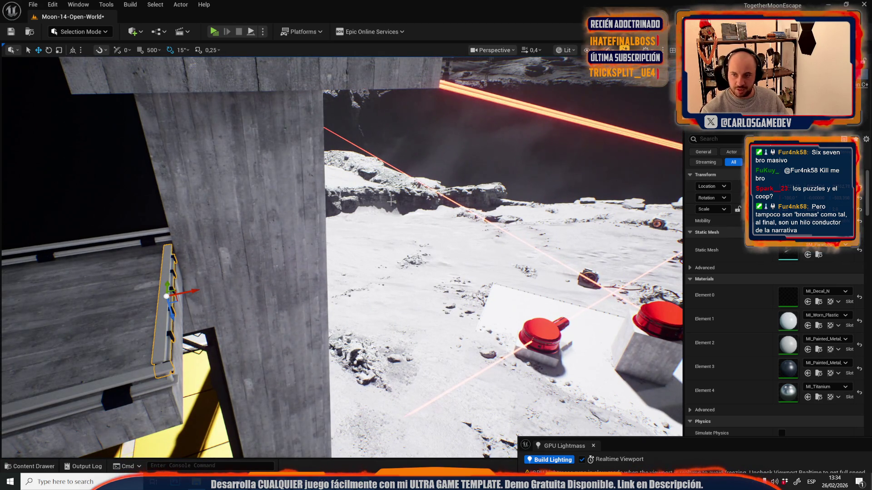
scroll(337, 240, up, 1)
mouse_move(333, 241)
mouse_down()
mouse_move(345, 238)
mouse_move(317, 241)
mouse_move(339, 241)
mouse_up()
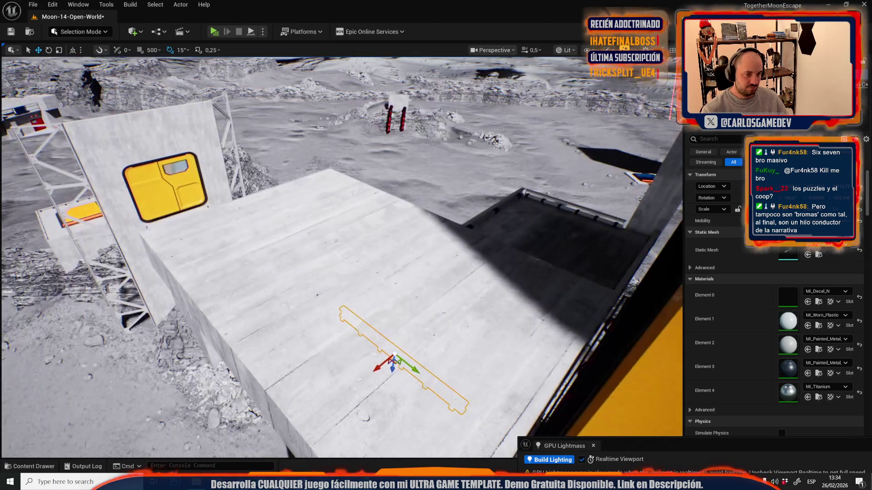
Step: Raise the railing onto the white platform and stretch it longer along the edge
drag(356, 288, 356, 287)
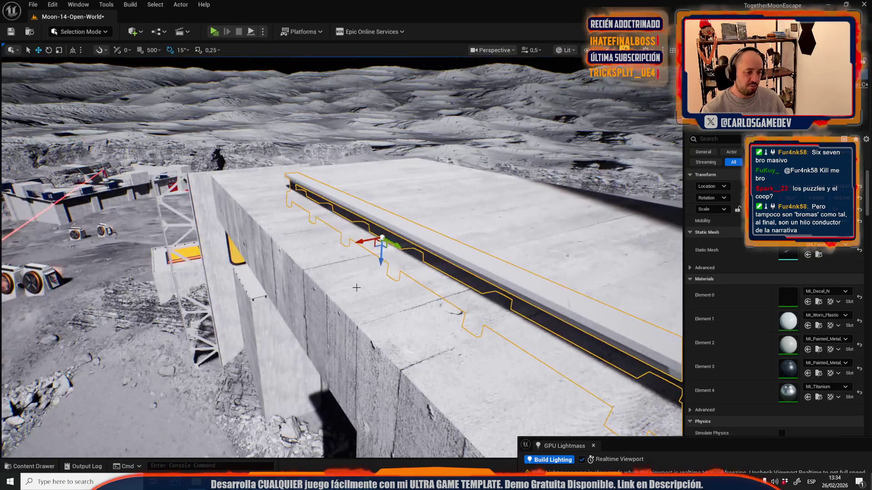
drag(384, 262, 389, 242)
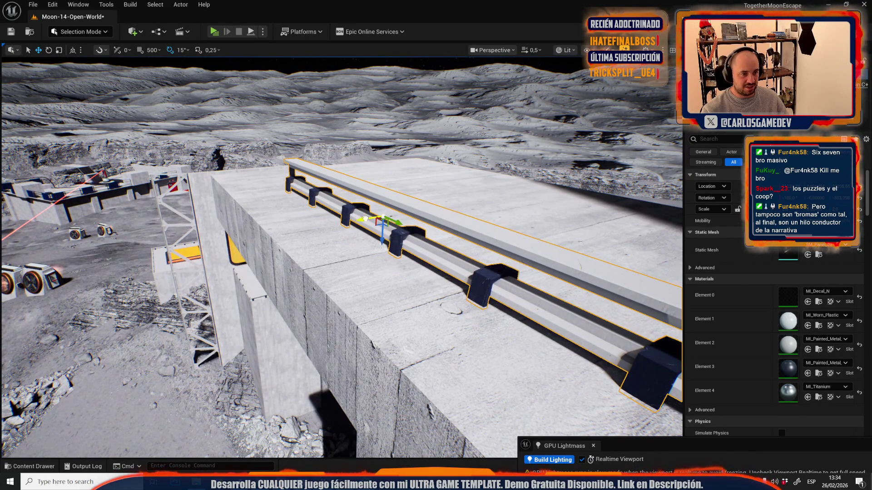
scroll(365, 218, down, 3)
key(f)
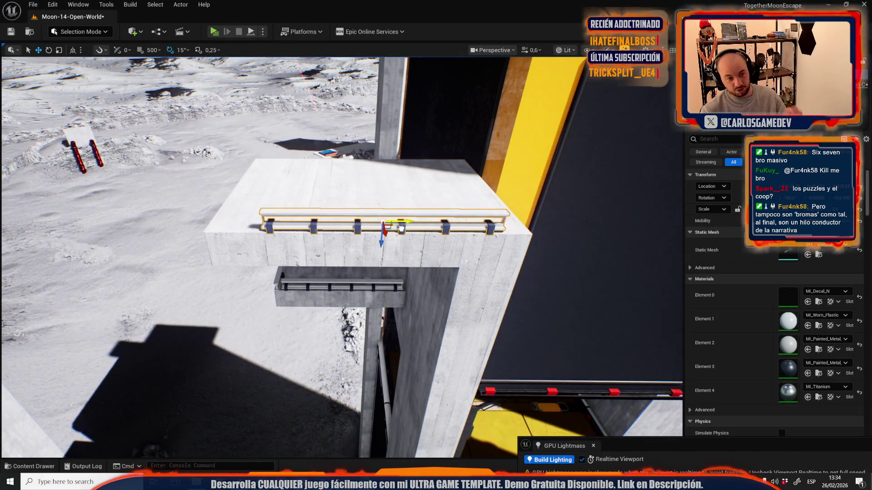
drag(398, 221, 350, 243)
Step: Check the railing from up close and save the Moon-14-Open-World map
key(w)
drag(427, 131, 414, 143)
drag(296, 213, 296, 213)
drag(418, 224, 401, 235)
scroll(400, 235, down, 10)
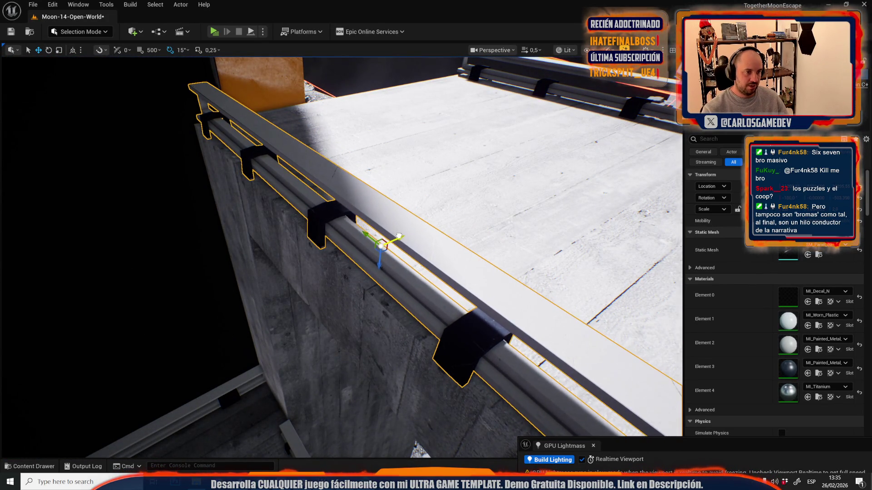
key(ctrl+s)
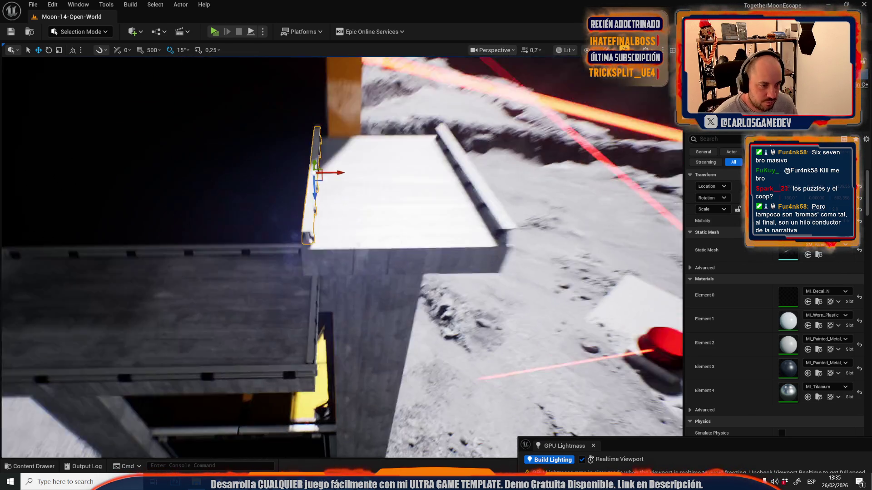
Step: Turn the railing 90° to lie across the platform
key(e)
drag(314, 220, 386, 218)
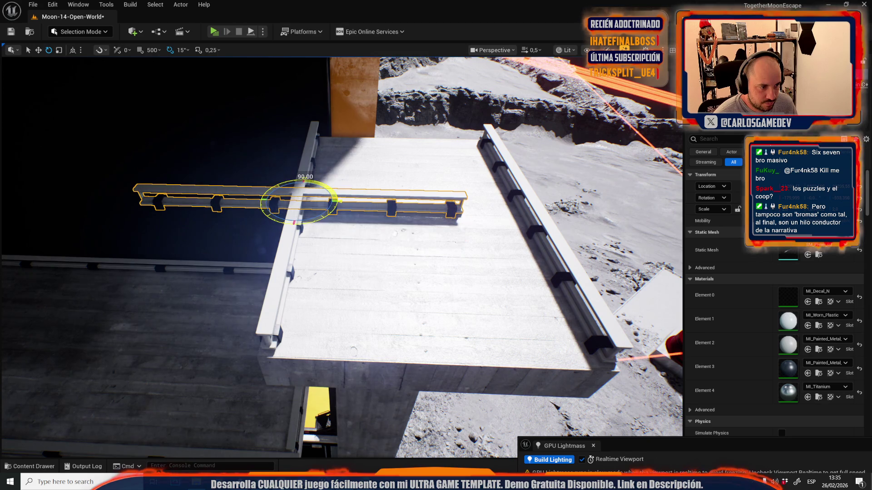
scroll(295, 195, down, 2)
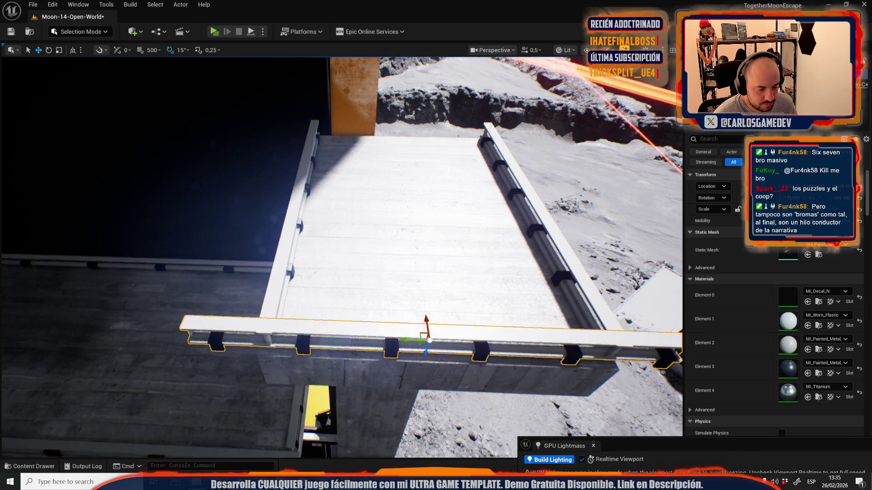
scroll(352, 231, down, 2)
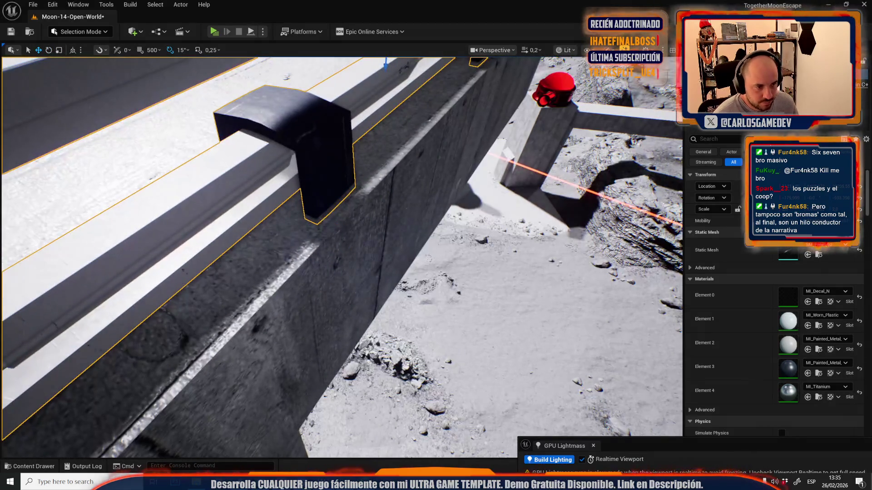
scroll(352, 231, up, 2)
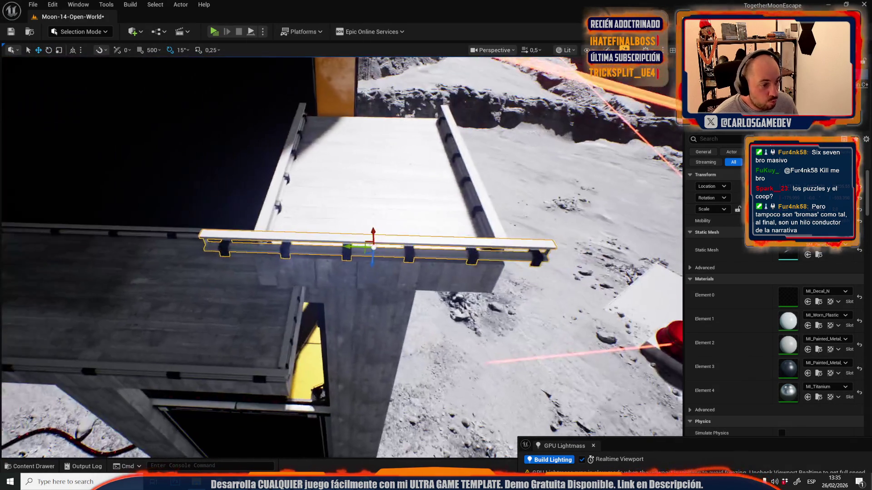
Step: Scale the railing shorter along its length
key(e)
key(r)
mouse_move(365, 241)
mouse_down()
mouse_move(357, 244)
mouse_move(379, 240)
mouse_move(268, 272)
mouse_up()
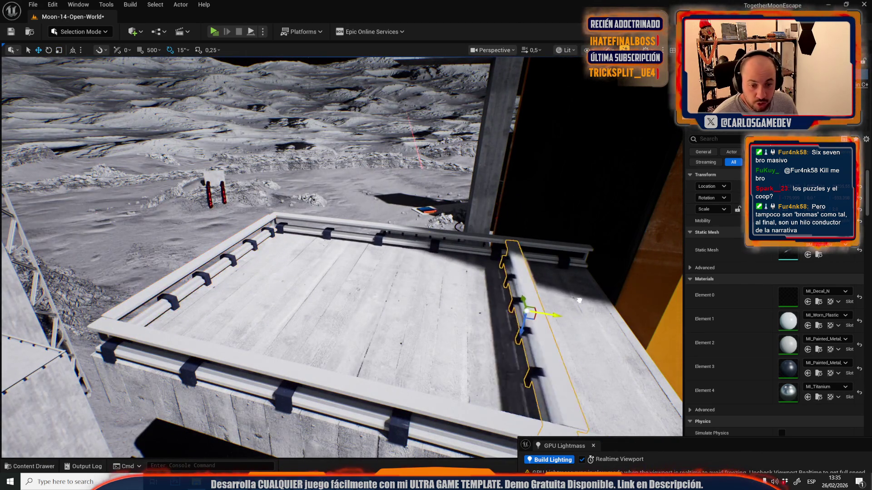
key(f)
mouse_move(307, 207)
mouse_down()
mouse_move(358, 237)
mouse_move(298, 252)
mouse_up()
scroll(353, 232, up, 2)
Step: Paste a railing onto the slab, turn it 90° and stretch it along the ledge
click(312, 244)
key(ctrl+v)
scroll(298, 253, down, 2)
drag(375, 238, 376, 238)
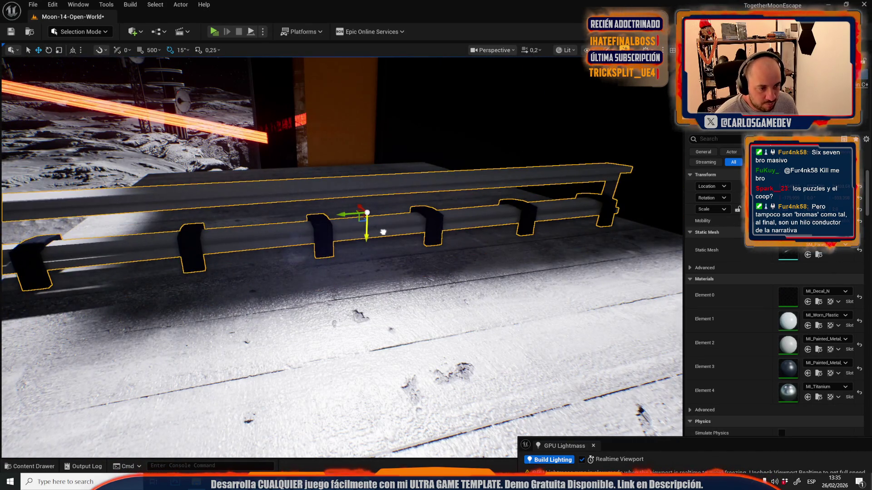
key(e)
drag(440, 278, 440, 279)
drag(462, 248, 455, 253)
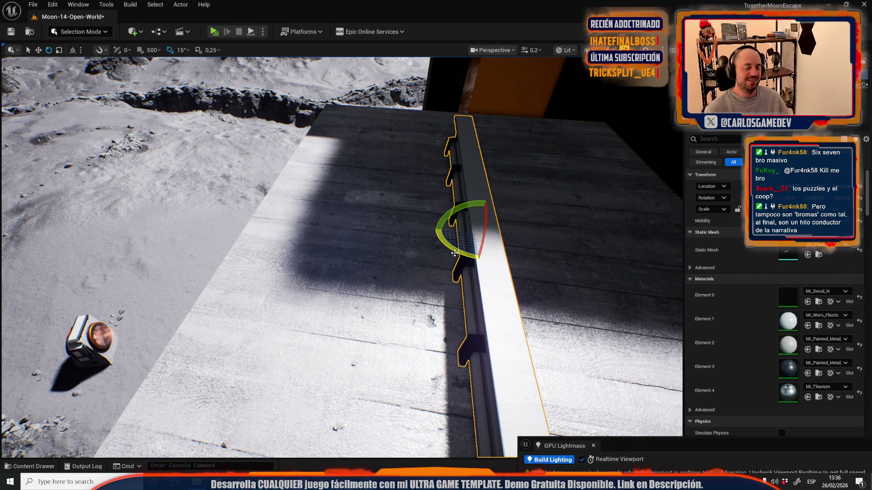
key(w)
mouse_move(504, 255)
mouse_down()
mouse_move(431, 211)
mouse_move(422, 236)
mouse_move(237, 278)
mouse_move(293, 284)
mouse_up()
key(r)
mouse_move(442, 265)
mouse_down()
mouse_move(467, 268)
mouse_move(427, 267)
mouse_up()
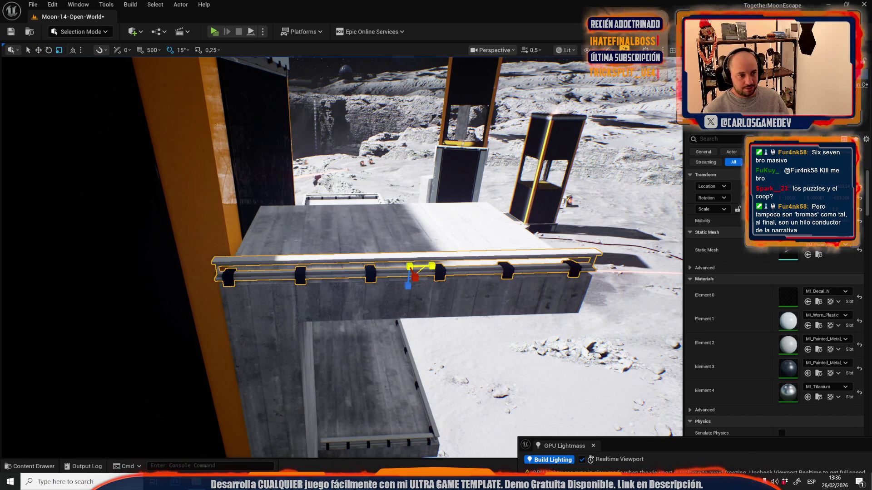
Step: Duplicate the railing into the middle of the narrow platform
key(w)
mouse_move(428, 266)
mouse_down()
mouse_move(257, 245)
mouse_move(399, 238)
mouse_up()
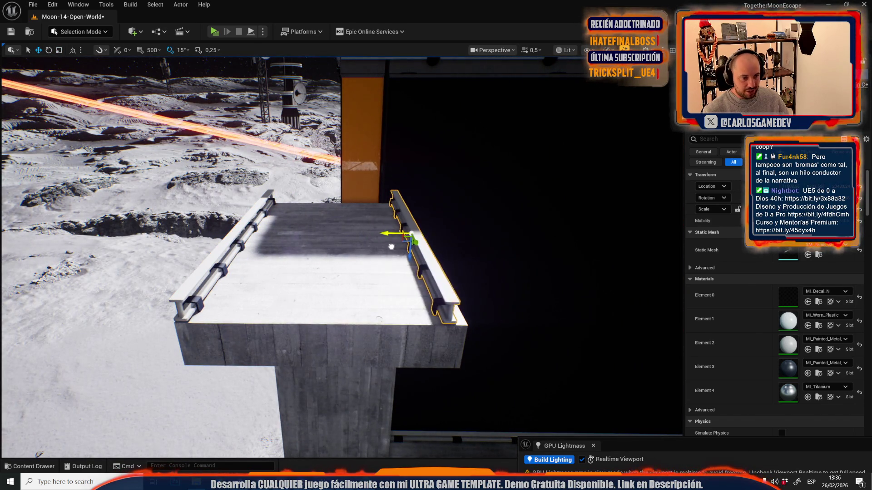
drag(330, 231, 390, 209)
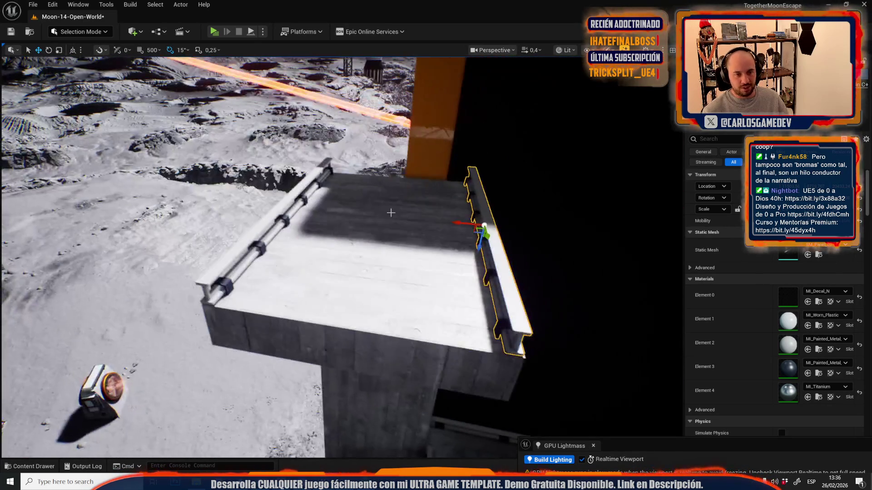
mouse_move(462, 224)
mouse_down()
mouse_move(387, 236)
mouse_move(422, 202)
mouse_move(420, 183)
mouse_move(427, 250)
mouse_up()
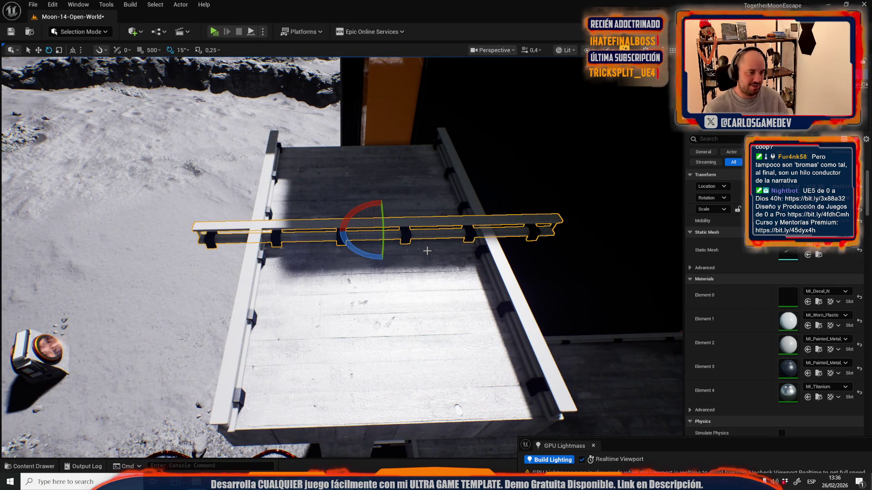
Step: Scale the copy to fit the platform's side edge and inspect it from above
key(r)
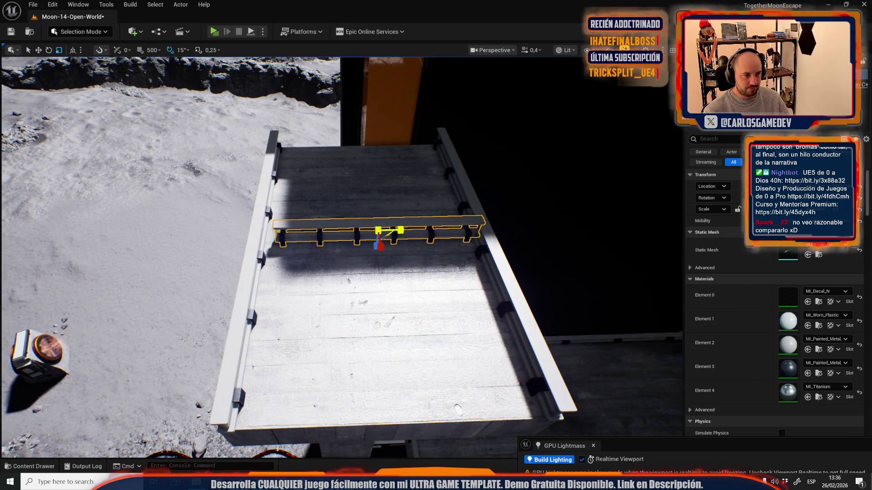
drag(500, 130, 521, 133)
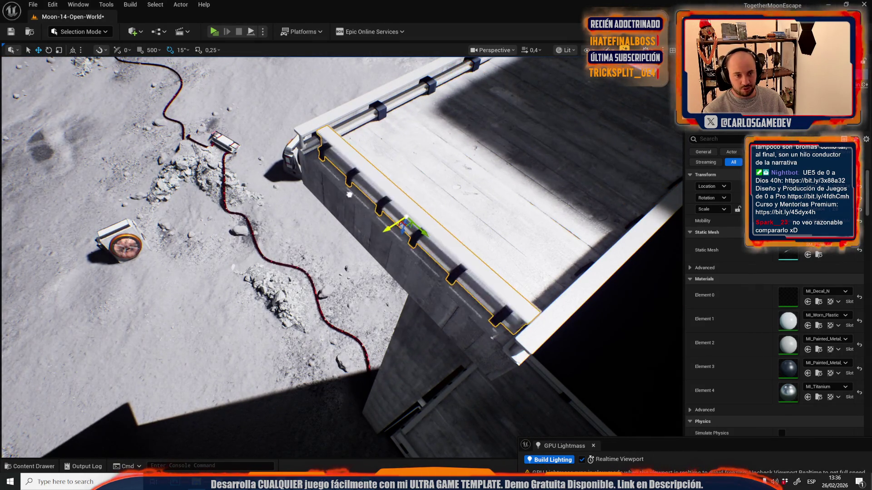
mouse_move(348, 196)
mouse_down()
mouse_move(389, 191)
mouse_move(308, 253)
mouse_up()
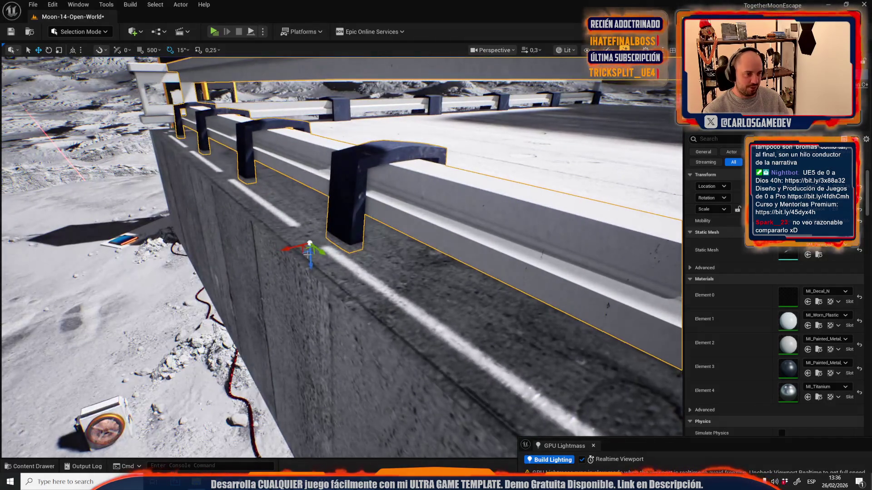
drag(364, 259, 357, 260)
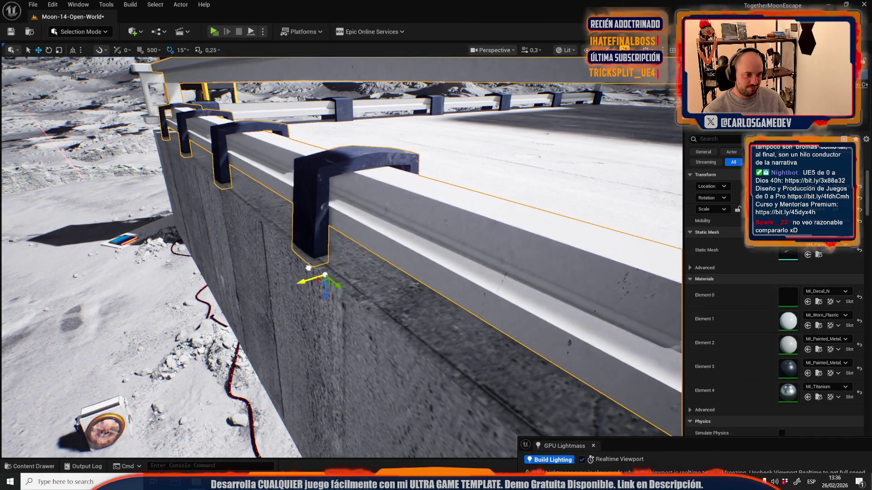
drag(298, 268, 472, 200)
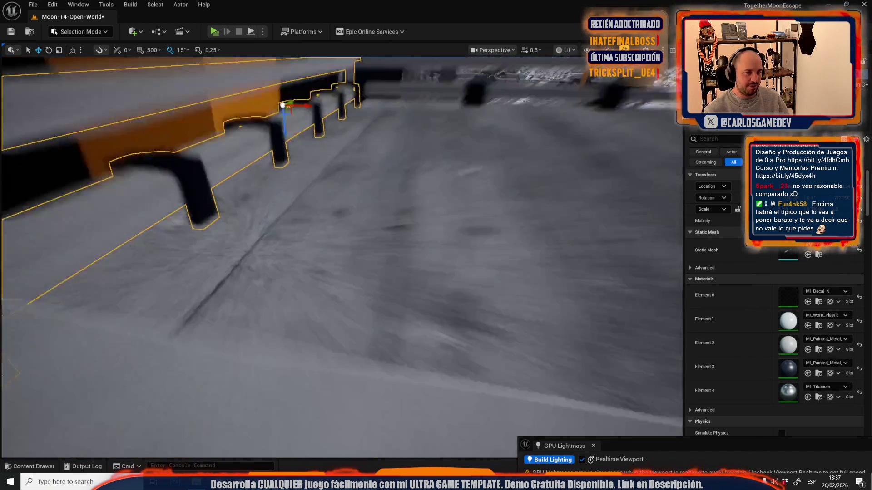
drag(471, 200, 471, 199)
scroll(472, 200, up, 1)
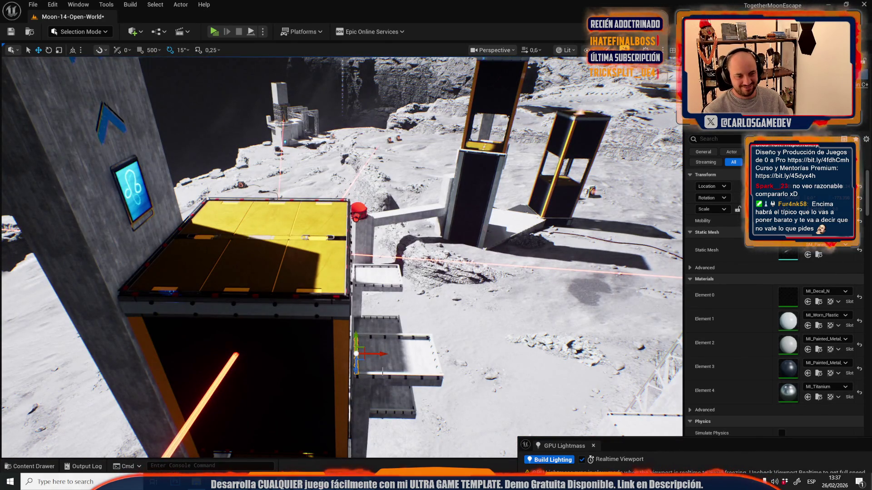
Step: Paste a railing onto the blue-pad tower roof and inspect it
click(371, 374)
drag(371, 373, 371, 374)
key(ctrl+v)
drag(307, 356, 306, 356)
mouse_move(330, 239)
mouse_down()
mouse_move(296, 225)
mouse_move(317, 235)
mouse_up()
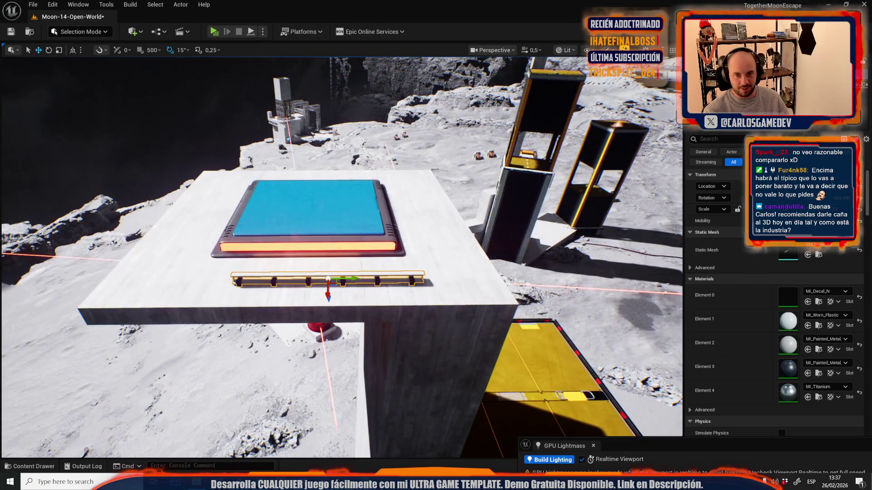
drag(267, 256, 267, 256)
scroll(305, 221, down, 1)
drag(305, 220, 242, 243)
scroll(304, 273, up, 2)
mouse_move(305, 272)
mouse_down()
mouse_move(313, 280)
mouse_move(590, 246)
mouse_move(356, 253)
mouse_up()
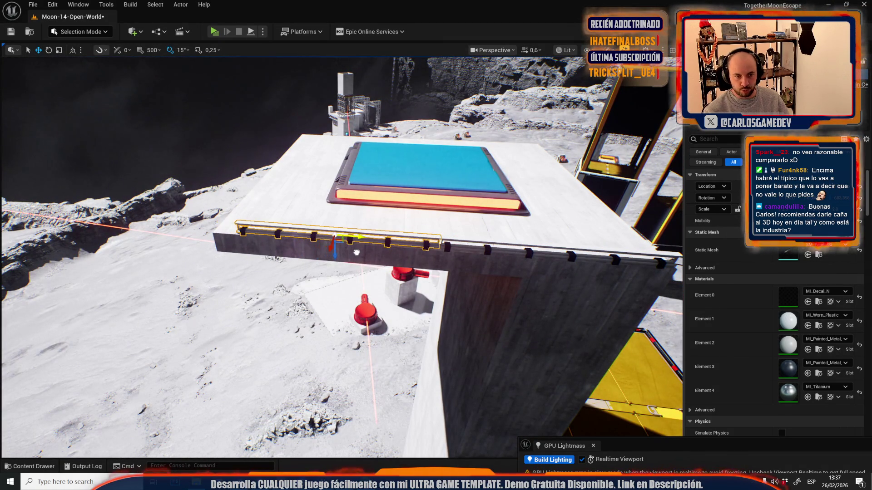
Step: Lengthen both front-edge railings and slide one to the far end of the roof edge
ctrl+click(513, 253)
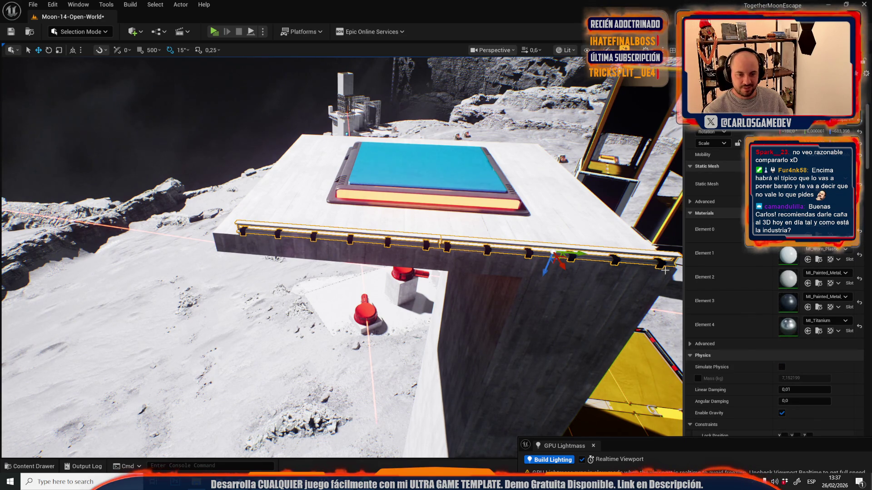
key(r)
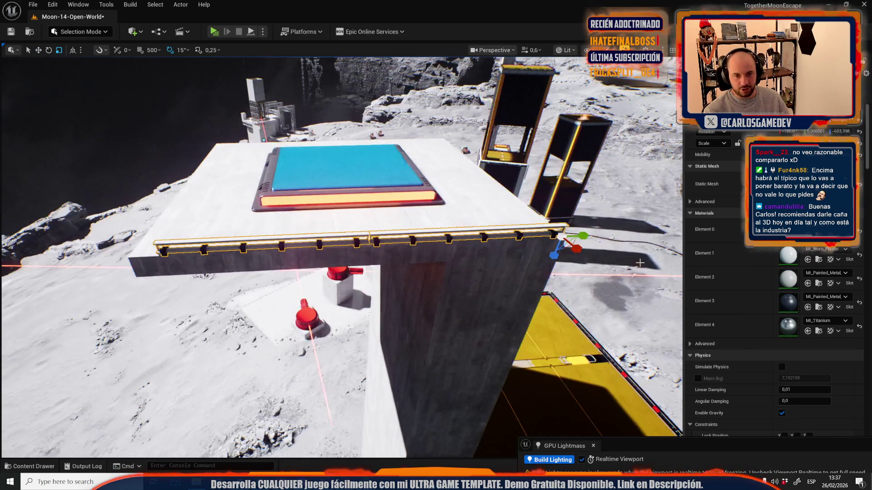
mouse_move(587, 236)
mouse_down()
mouse_move(595, 236)
mouse_move(588, 236)
mouse_up()
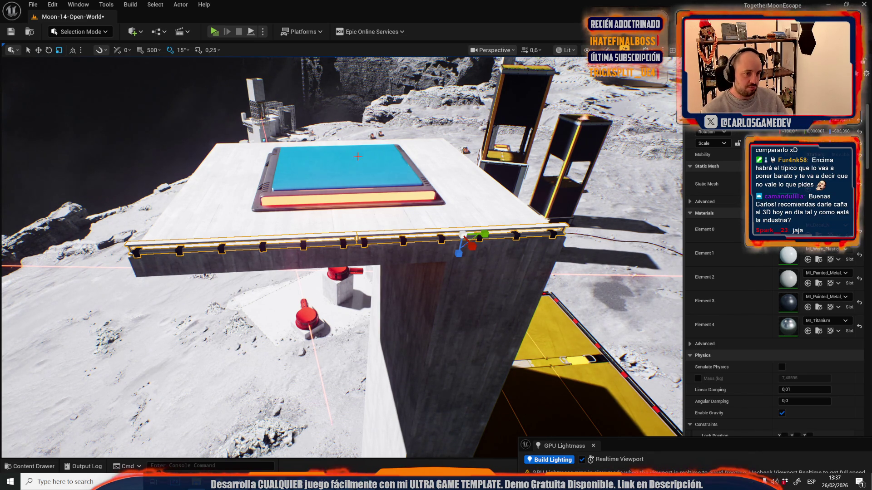
key(w)
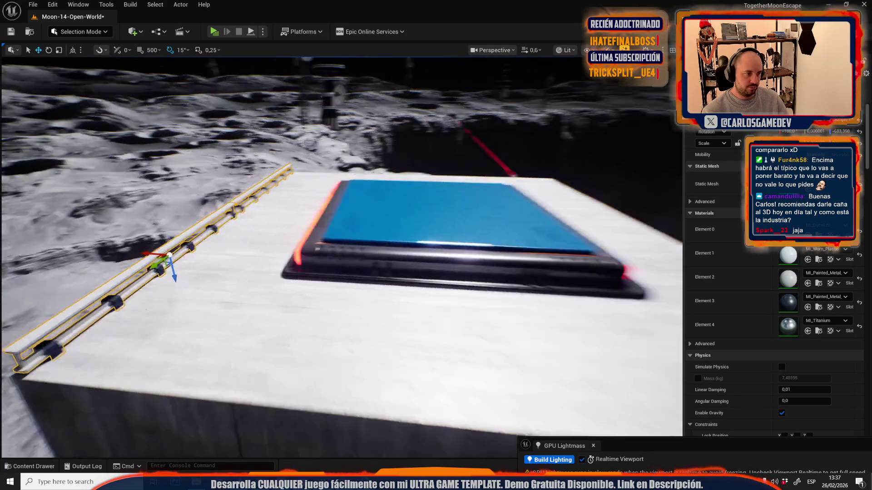
key(f)
drag(120, 249, 352, 265)
key(f)
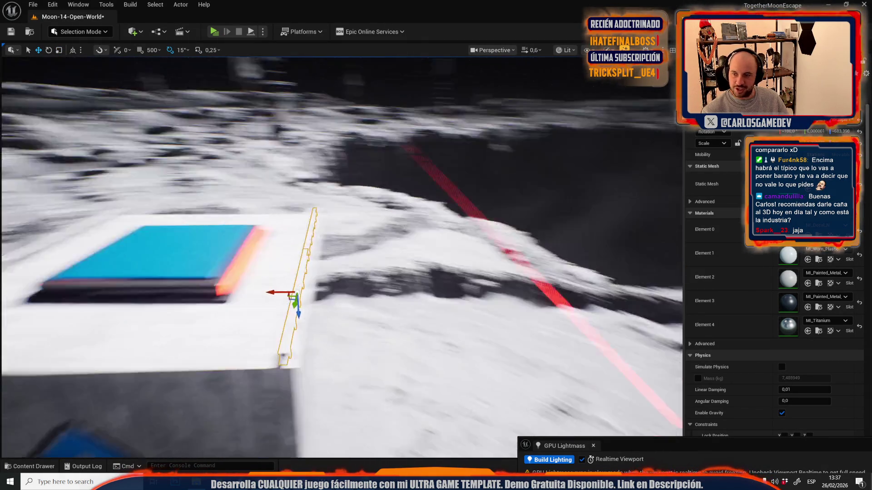
Step: Check the railing bracket's fit, then turn a railing 90° across the tower top
scroll(342, 257, down, 2)
scroll(341, 257, down, 2)
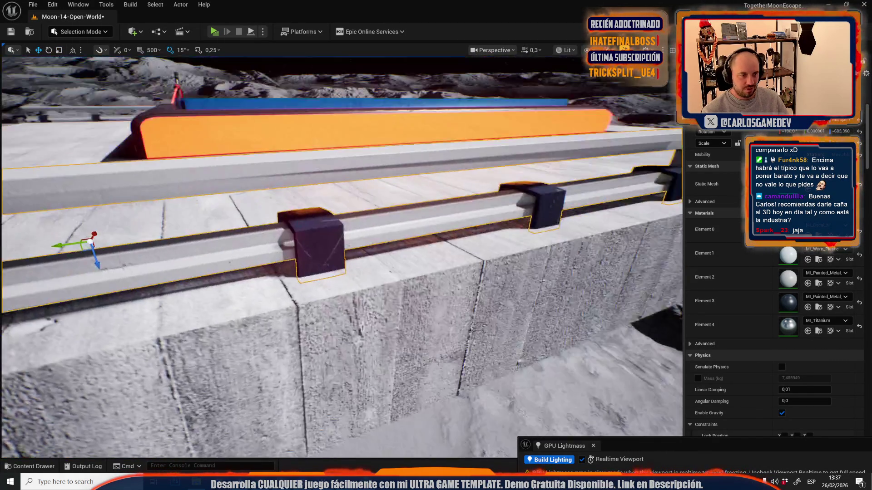
scroll(333, 247, up, 1)
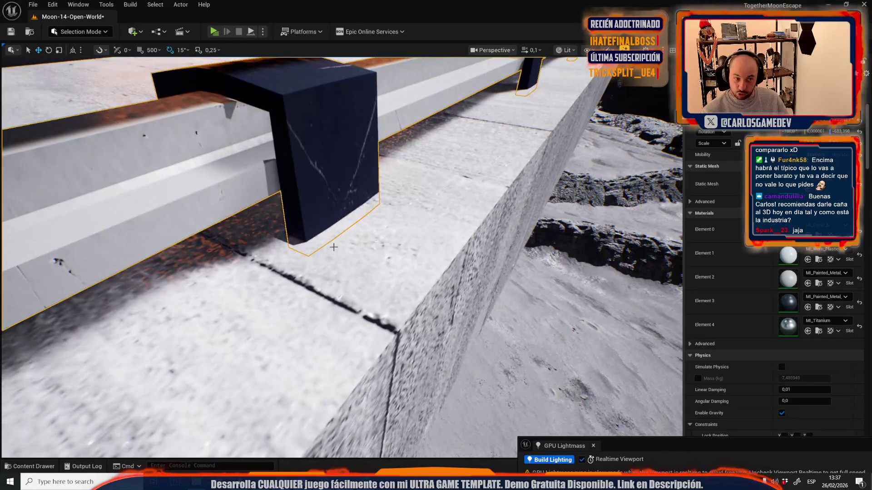
drag(313, 237, 445, 265)
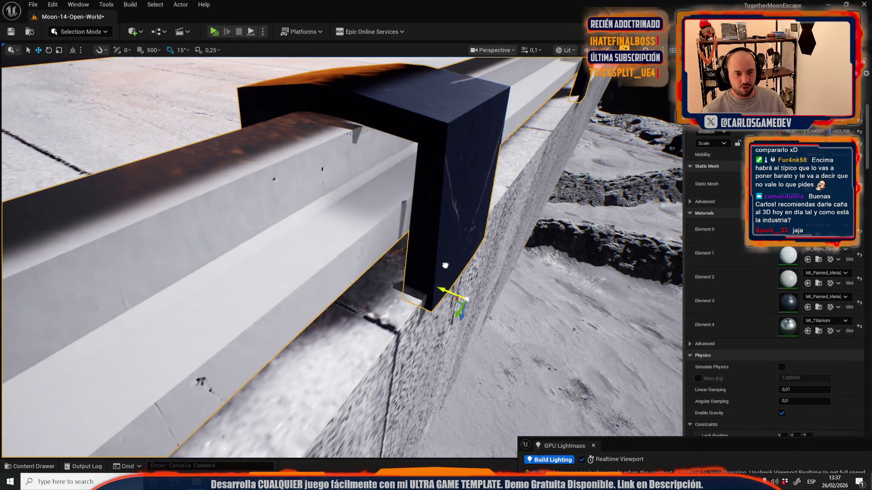
scroll(444, 266, up, 4)
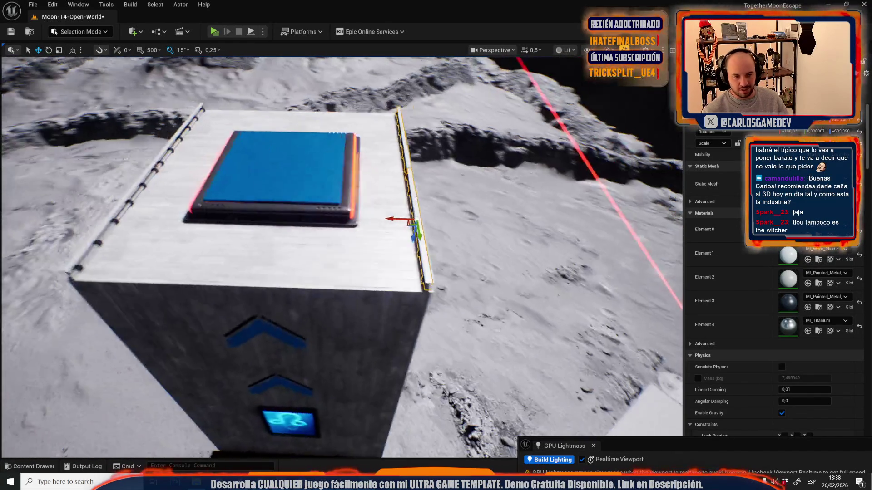
scroll(454, 249, up, 2)
key(e)
drag(466, 234, 504, 245)
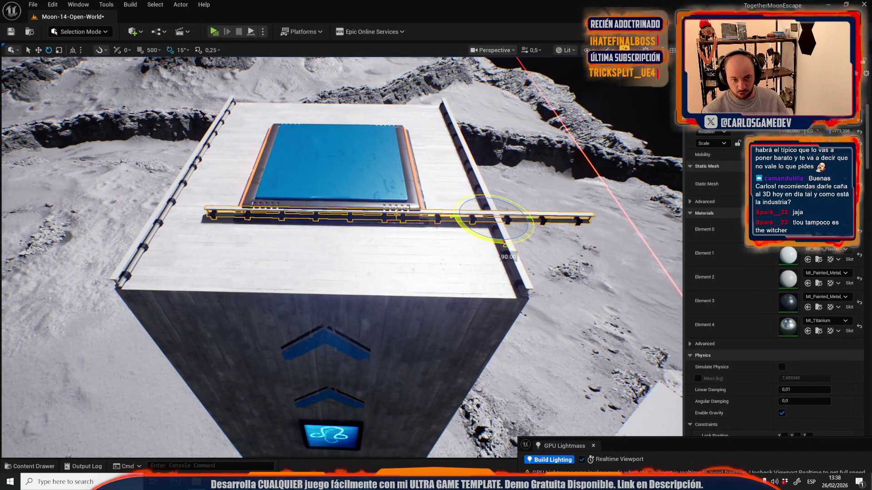
Step: Shorten the railing along the platform wall from its left end
key(w)
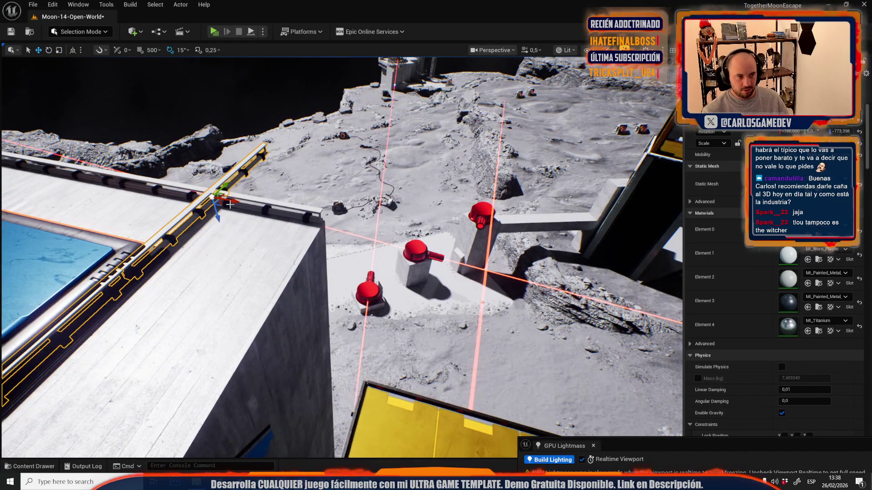
scroll(229, 205, up, 5)
mouse_move(393, 191)
mouse_down()
mouse_move(392, 172)
mouse_move(392, 191)
mouse_up()
scroll(392, 191, up, 3)
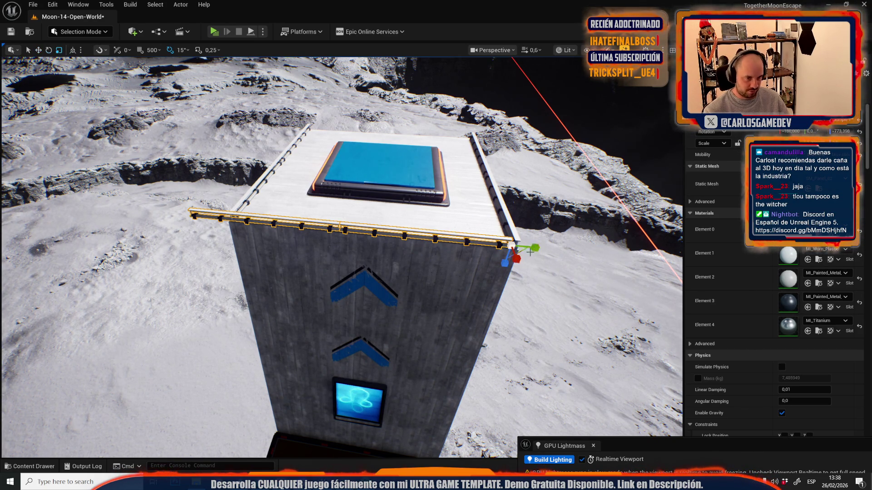
drag(538, 250, 469, 284)
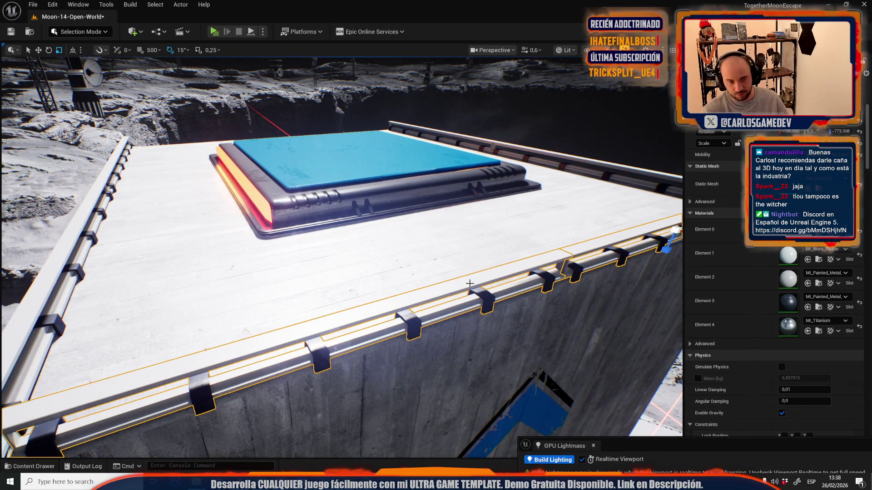
Step: Select a single roof railing piece and copy it to the platform's left edge
mouse_move(384, 307)
mouse_down()
mouse_move(402, 278)
mouse_move(386, 277)
mouse_up()
click(401, 279)
key(f)
scroll(395, 277, down, 1)
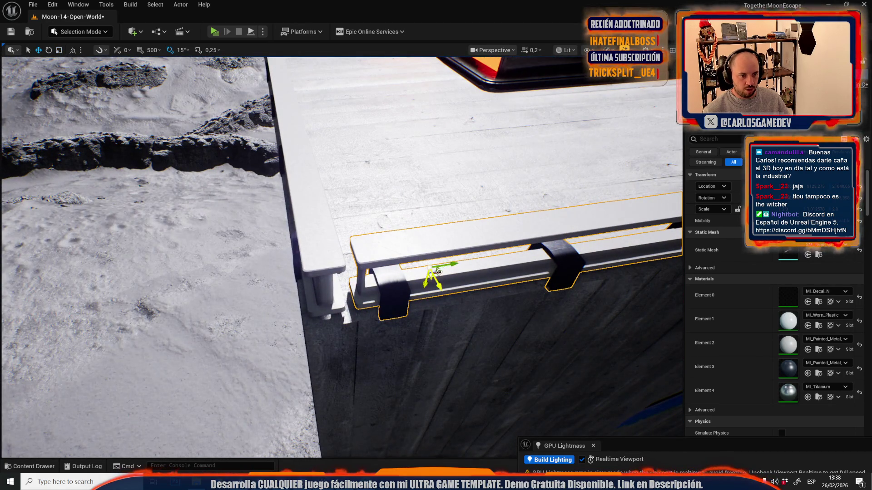
scroll(447, 264, up, 2)
mouse_move(449, 264)
mouse_down()
mouse_move(412, 187)
mouse_move(404, 192)
mouse_up()
scroll(411, 188, up, 3)
drag(556, 144, 345, 180)
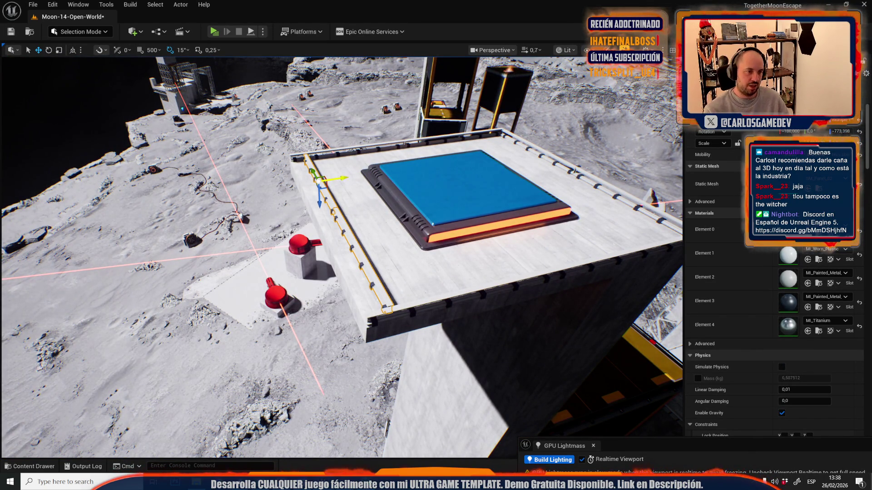
Step: Check the copied railing against the concrete wall, then select the railing lying across the concrete slab
scroll(344, 180, down, 3)
drag(345, 180, 343, 182)
drag(313, 213, 314, 213)
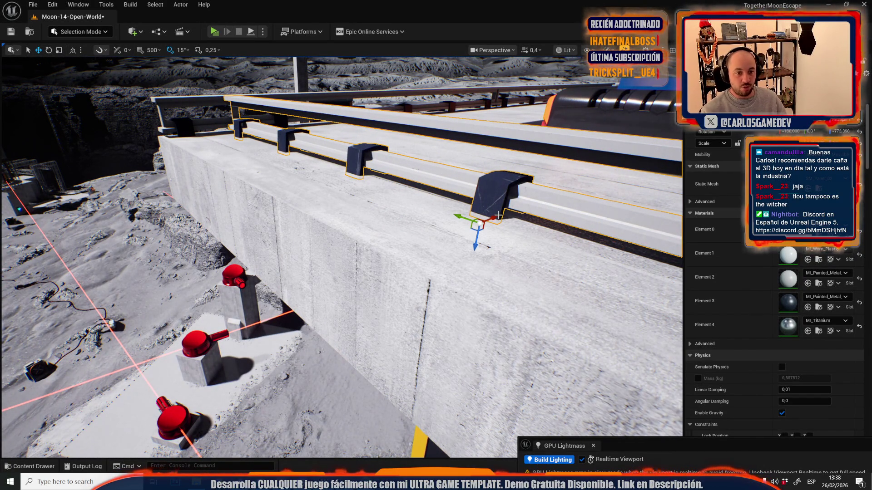
drag(397, 243, 396, 243)
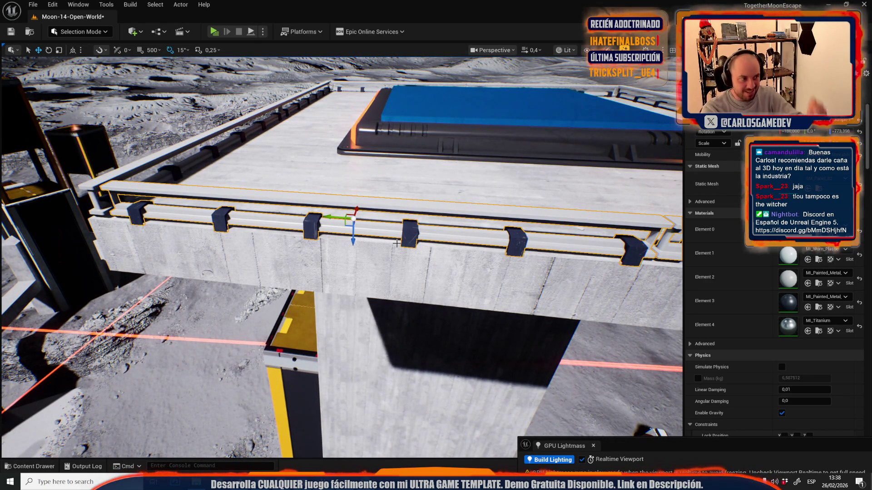
mouse_move(379, 133)
mouse_down()
mouse_move(389, 184)
mouse_move(371, 203)
mouse_up()
scroll(371, 203, up, 4)
scroll(387, 256, down, 2)
drag(387, 256, 395, 318)
click(386, 256)
scroll(386, 256, up, 1)
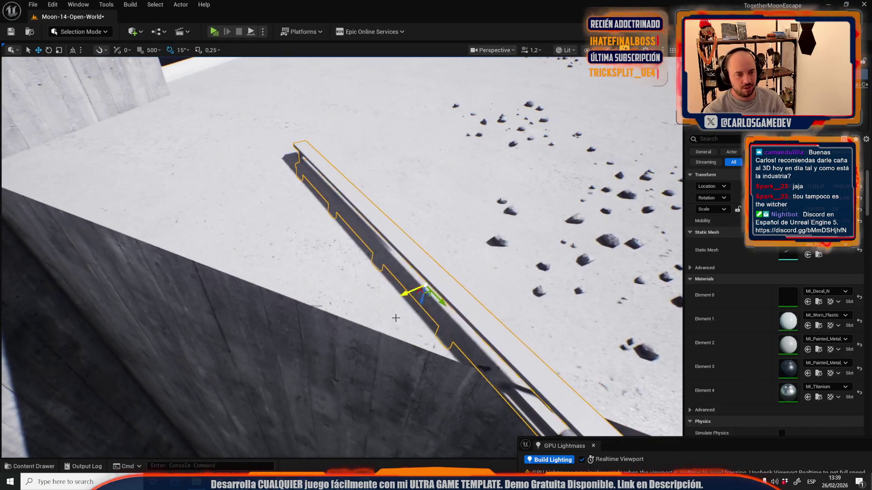
click(435, 280)
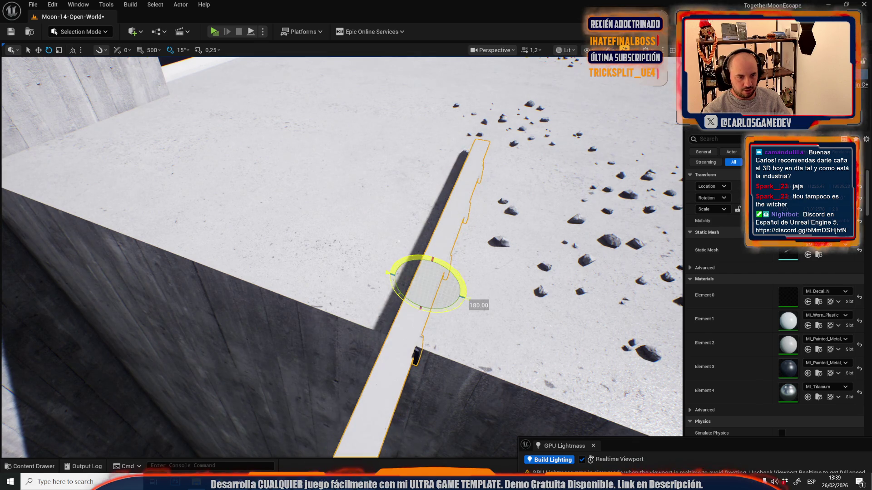
Step: Bring the selected railing into view along the concrete block's top edge, ready to move
drag(465, 315, 465, 316)
scroll(465, 315, down, 2)
mouse_move(383, 238)
mouse_down()
mouse_move(370, 244)
mouse_move(374, 217)
mouse_up()
scroll(382, 237, down, 2)
key(w)
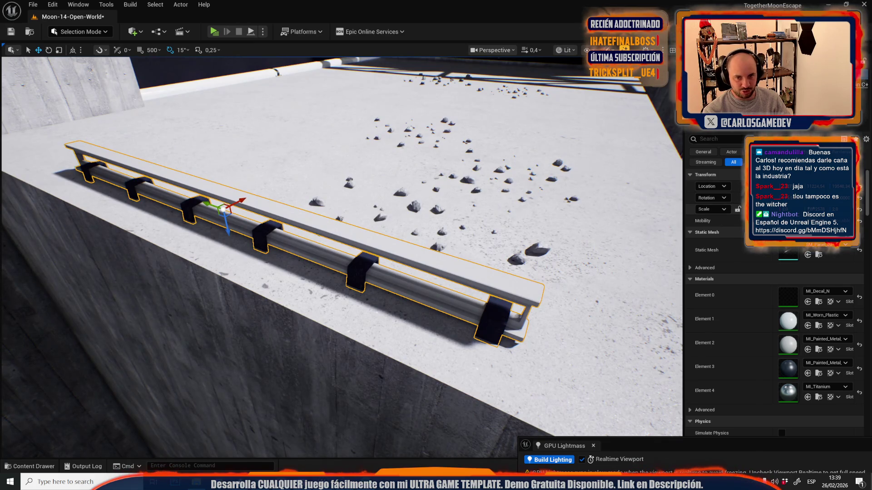
drag(573, 222, 573, 222)
mouse_move(370, 210)
mouse_down()
mouse_move(347, 221)
mouse_move(364, 247)
mouse_move(352, 270)
mouse_up()
Step: Set the railing's pivot at its left end and scale it shorter to fit the block edge
middle_click(171, 292)
key(e)
key(r)
drag(148, 296, 180, 312)
key(w)
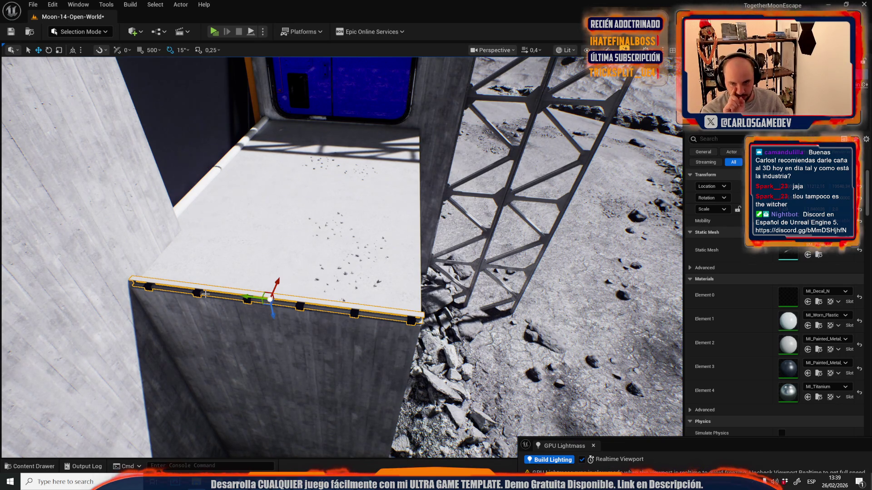
drag(225, 284, 195, 280)
Step: Move the railing onto the block's top edge and slide it right along the wall edge
key(e)
key(r)
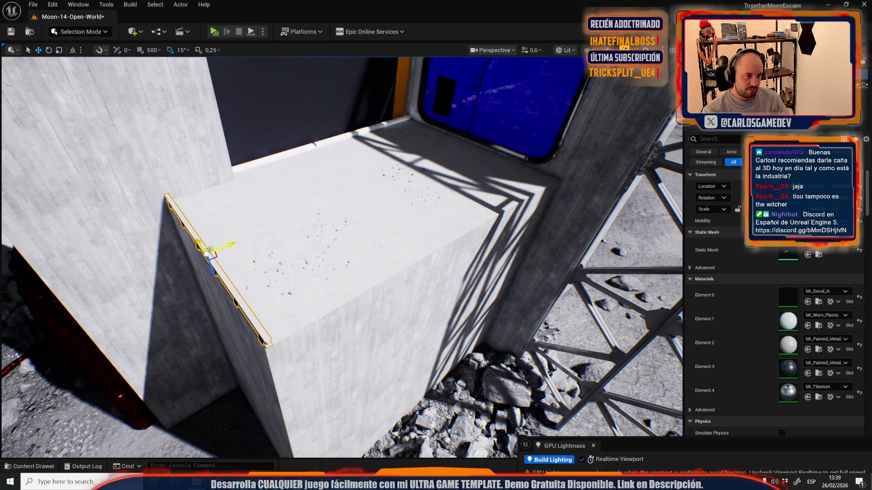
mouse_move(210, 251)
mouse_down()
mouse_move(400, 308)
mouse_move(368, 260)
mouse_move(379, 306)
mouse_up()
key(e)
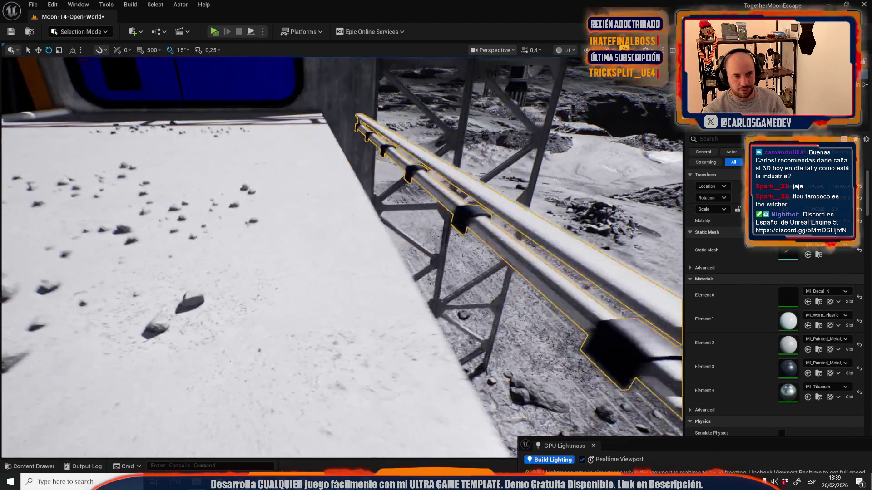
key(w)
scroll(396, 147, down, 1)
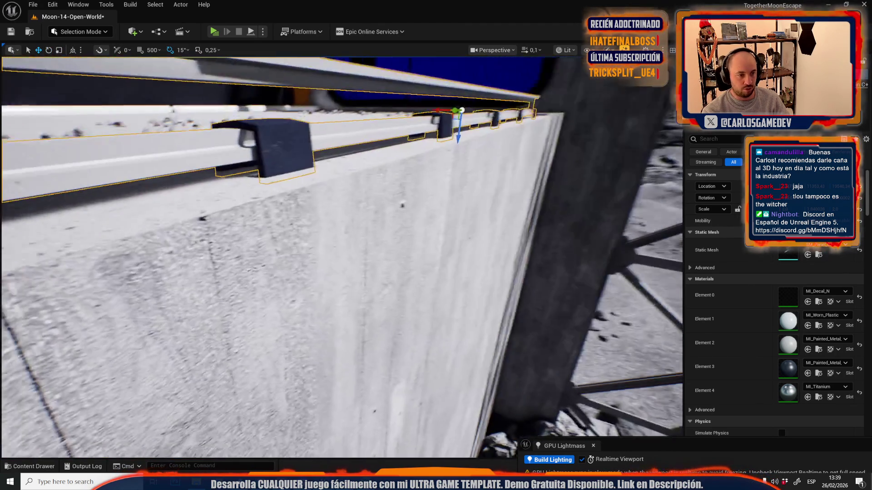
mouse_move(326, 206)
mouse_down()
mouse_move(326, 195)
mouse_move(327, 205)
mouse_up()
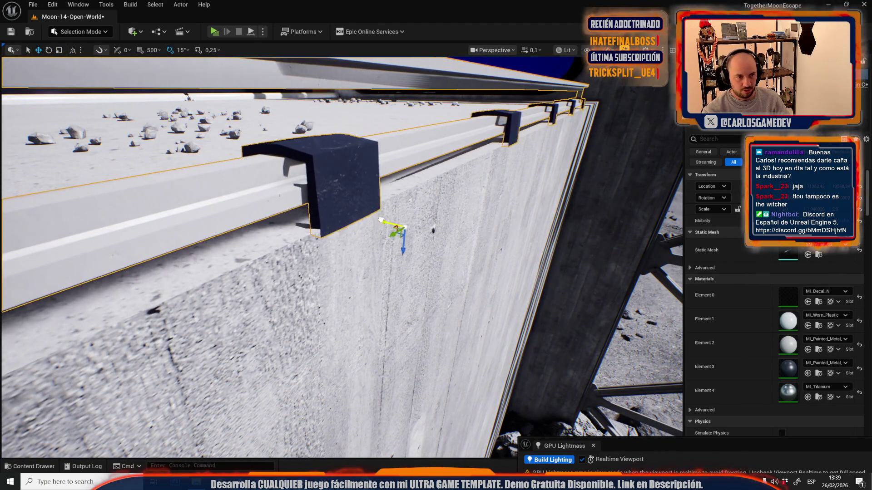
scroll(326, 206, up, 3)
scroll(248, 258, down, 3)
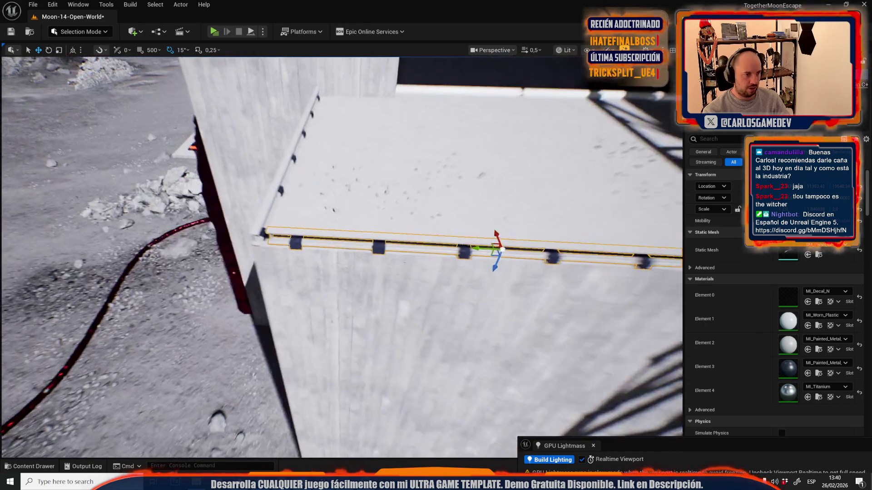
drag(267, 236, 480, 204)
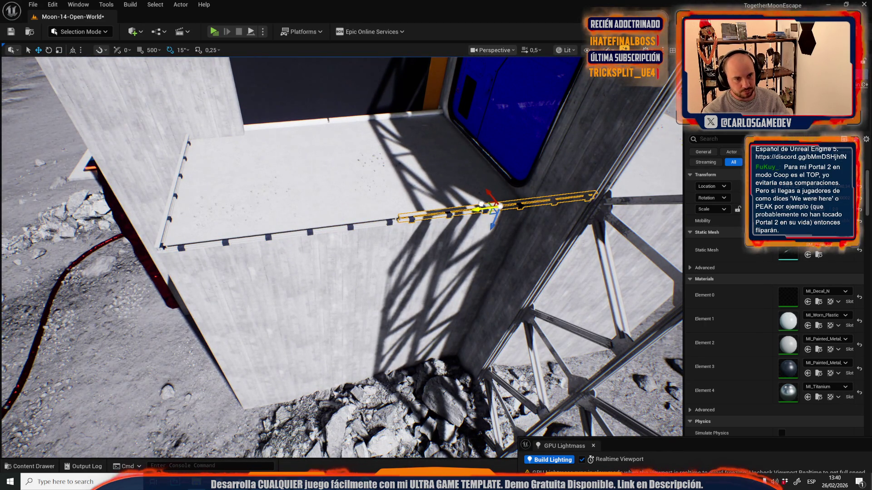
Step: Select both wall-edge railings, shorten them, and move them onto the concrete block's top edge
ctrl+click(348, 226)
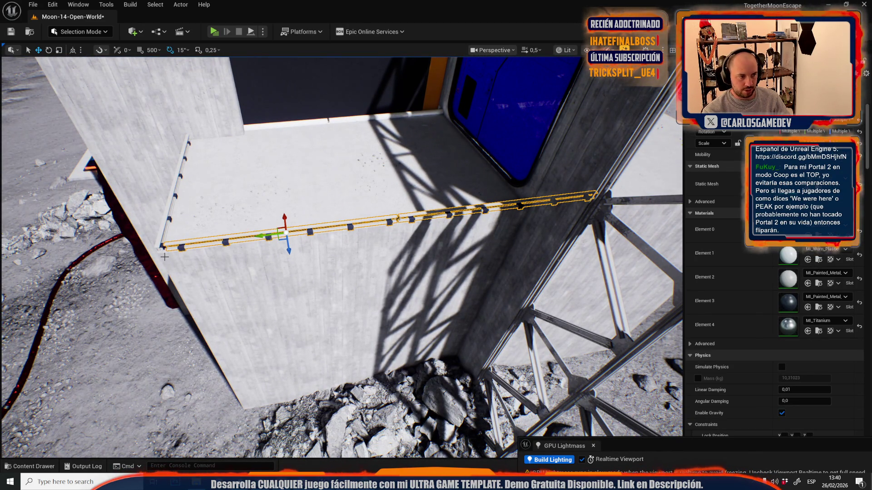
key(space)
key(space)
drag(140, 254, 200, 287)
key(space)
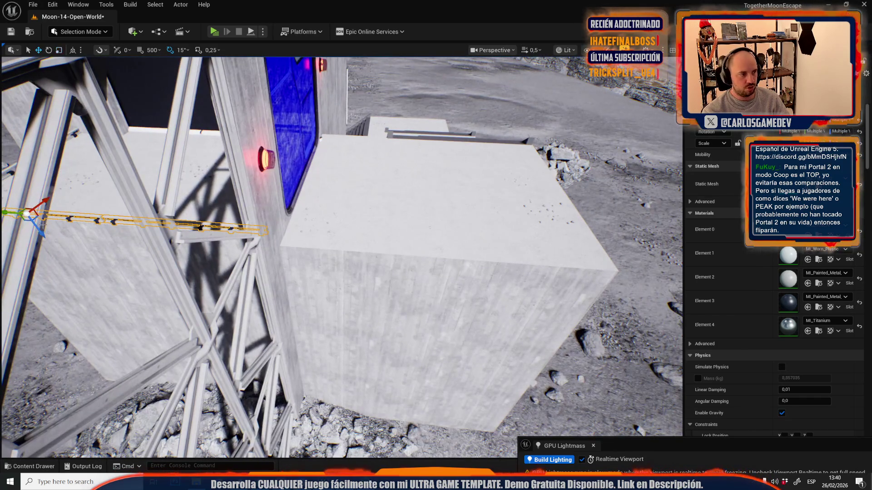
drag(28, 207, 440, 244)
scroll(436, 245, down, 2)
key(w)
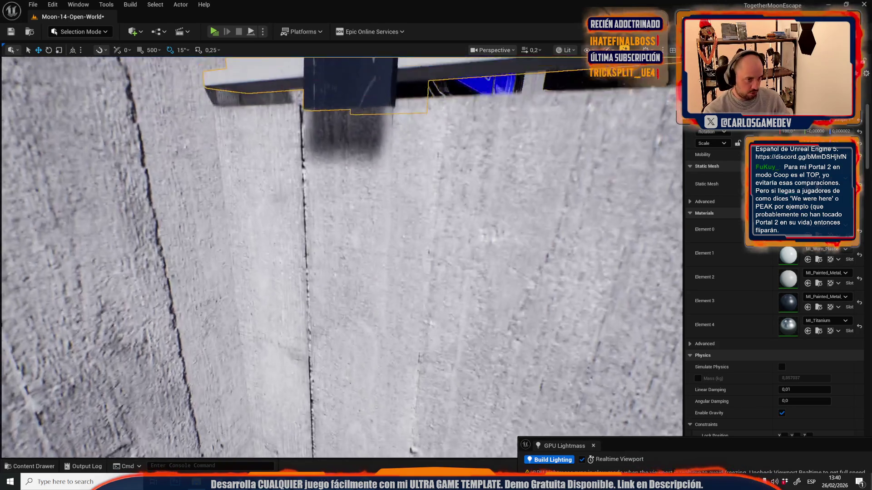
key(f)
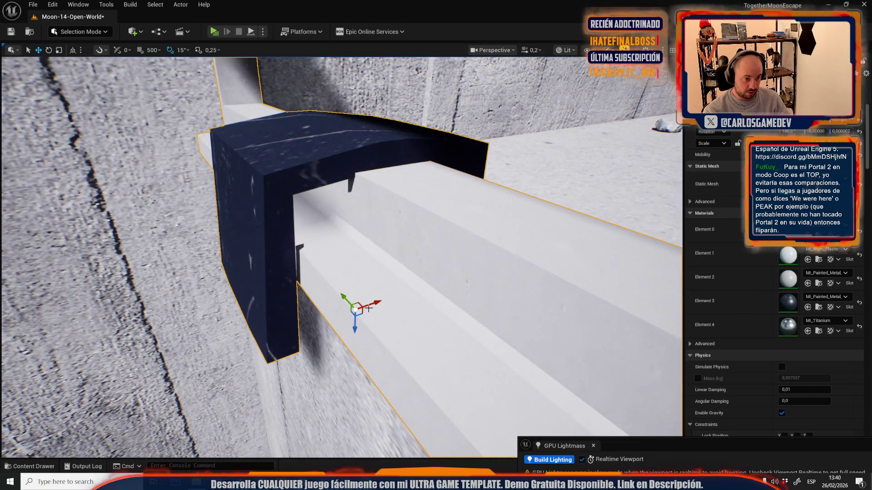
scroll(369, 308, up, 1)
key(w)
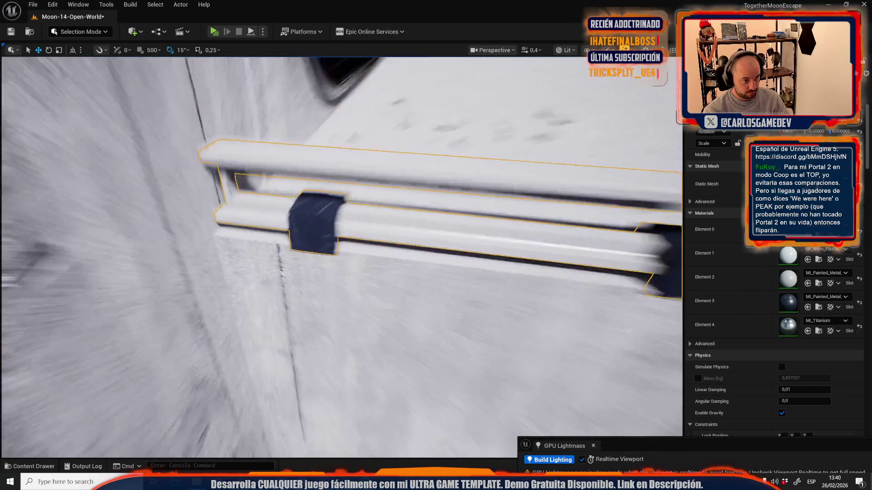
scroll(387, 293, up, 1)
key(s)
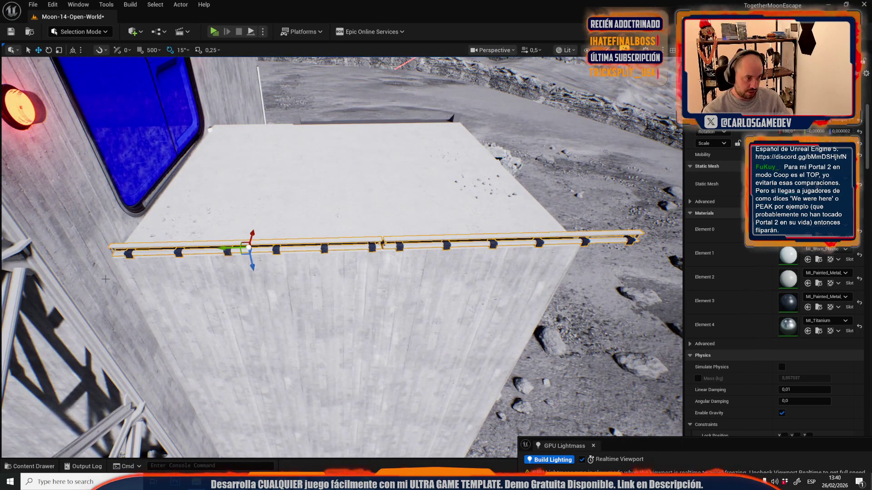
Step: Trim the railing to fit the block, set its pivot at the left end, and save the map
key(r)
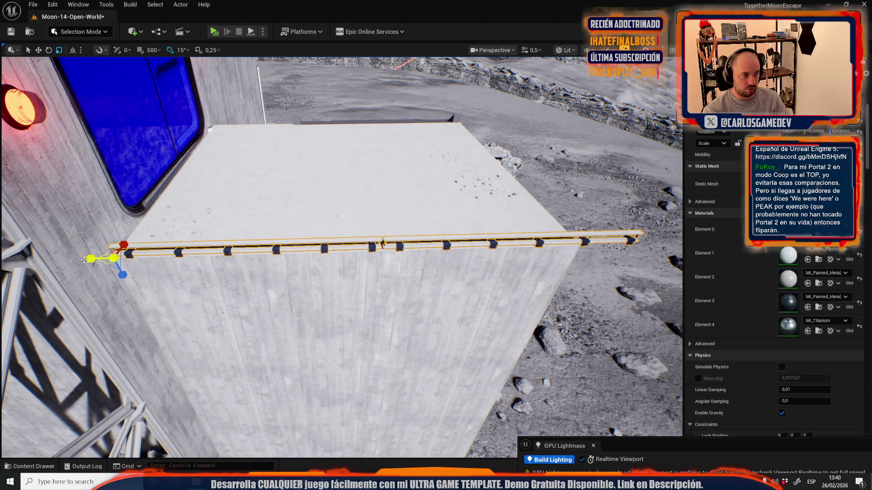
drag(87, 259, 106, 260)
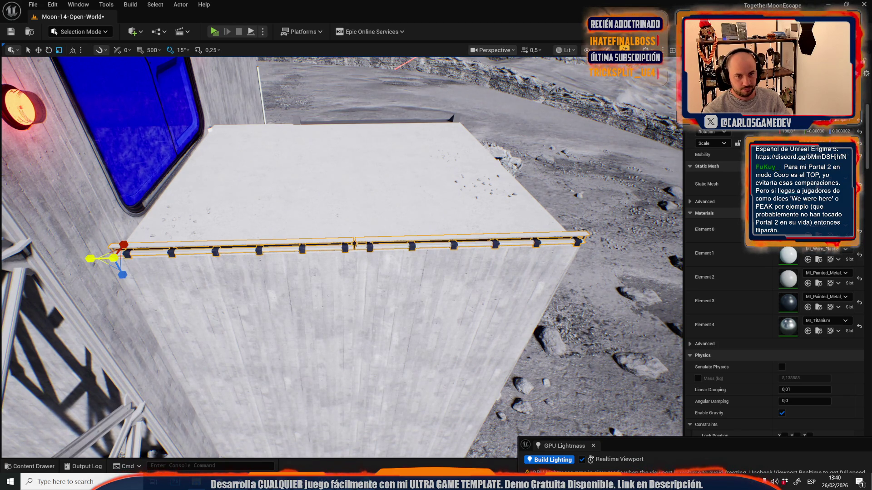
key(d)
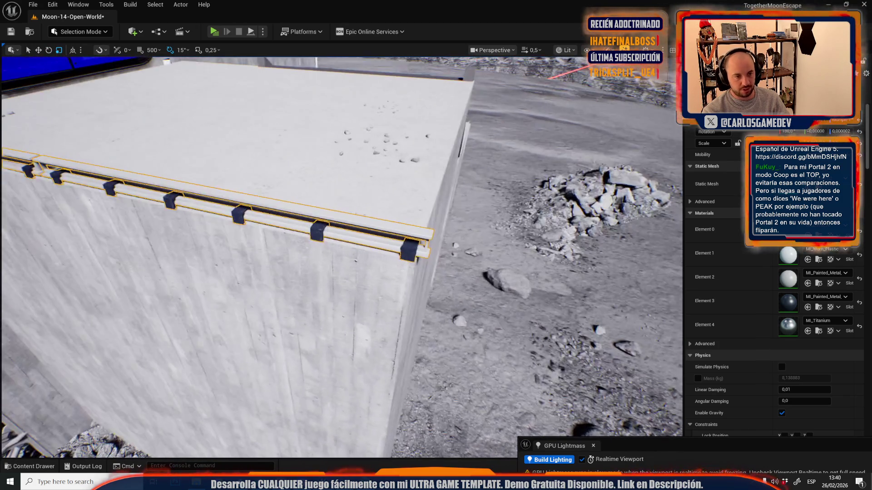
key(s)
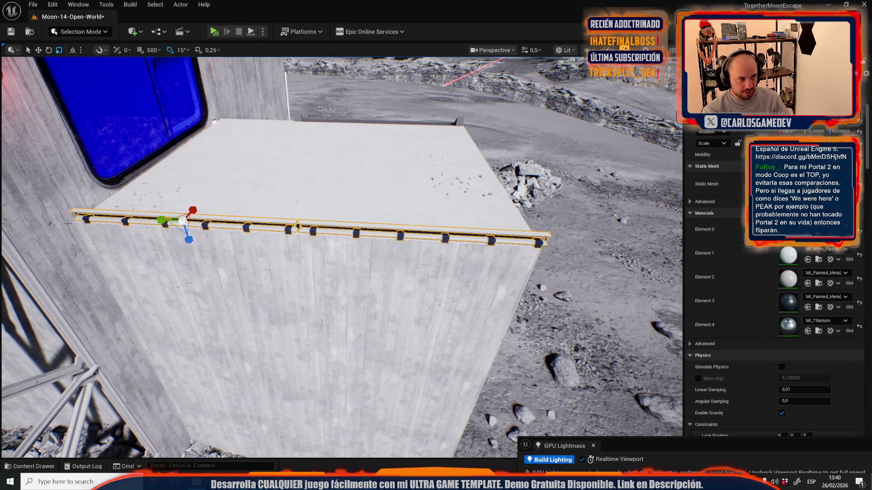
drag(183, 221, 50, 222)
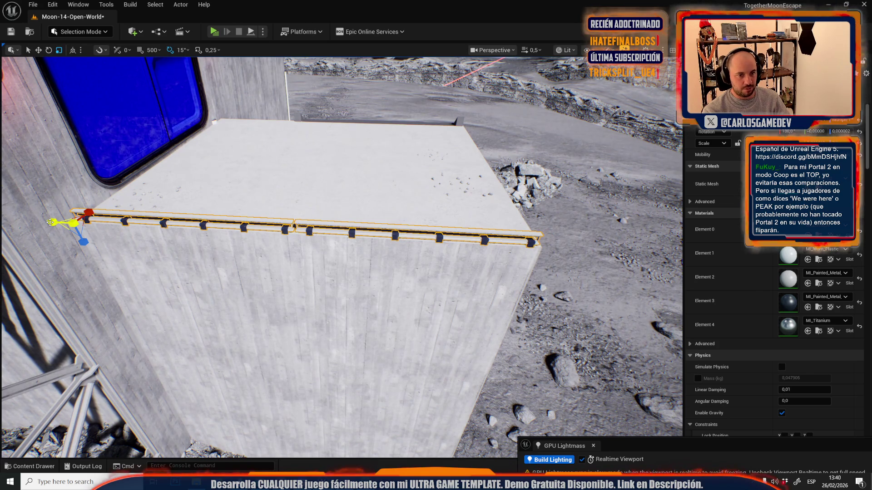
click(50, 222)
key(ctrl+s)
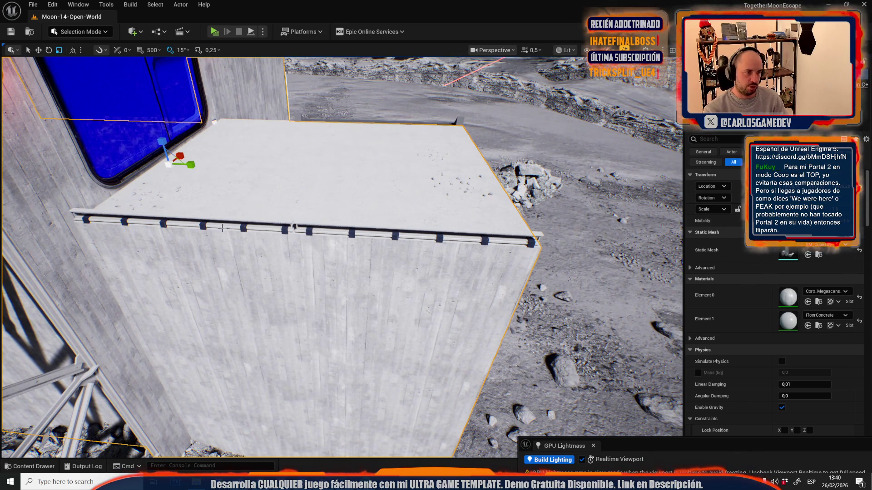
Step: Move the small floor-edge rail beside the stairs and shorten it from its left end
click(293, 226)
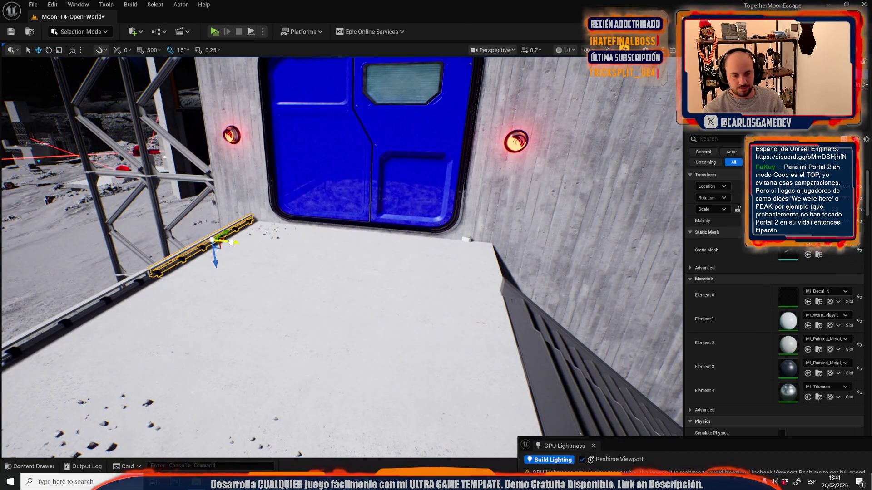
drag(214, 241, 522, 273)
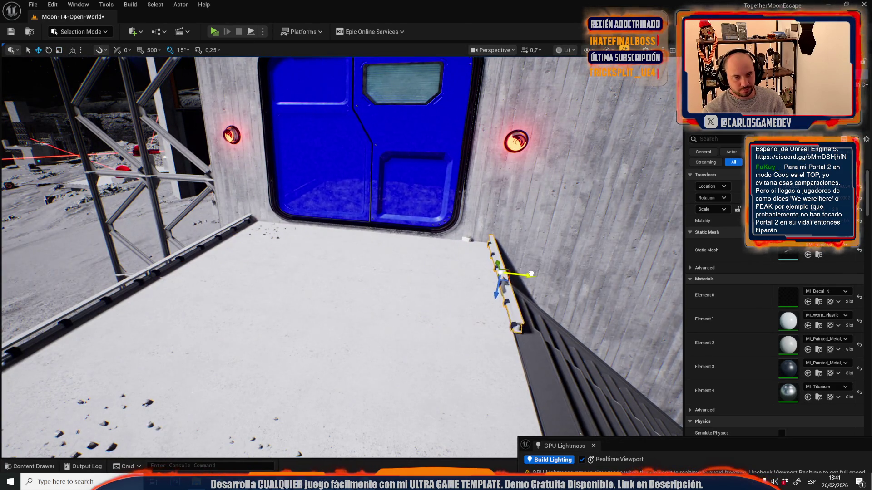
key(f)
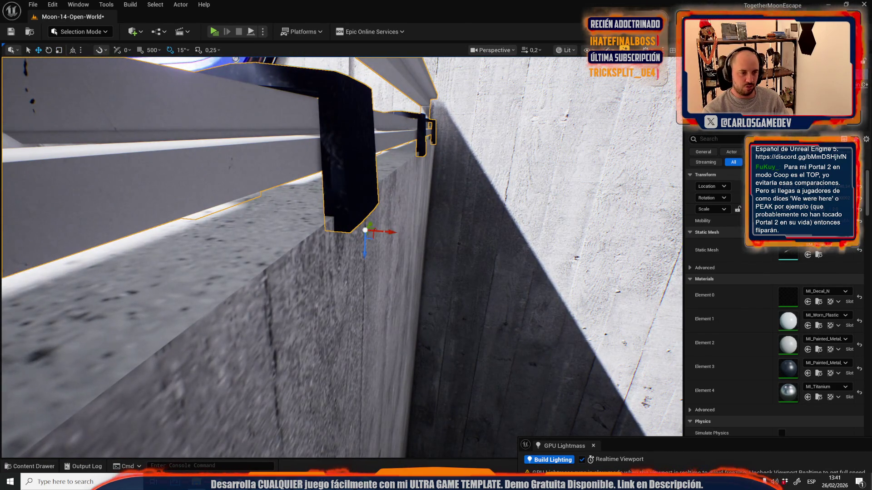
scroll(342, 257, up, 2)
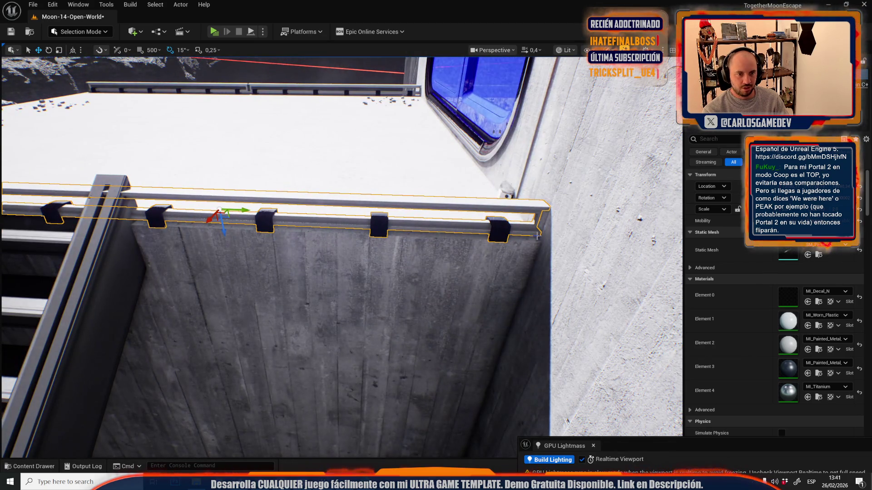
alt+middle_click(537, 236)
key(r)
drag(565, 241, 562, 237)
mouse_move(464, 237)
mouse_down()
mouse_move(327, 223)
mouse_move(313, 274)
mouse_move(322, 246)
mouse_move(313, 242)
mouse_move(413, 296)
mouse_up()
Step: Turn the railing 90° to run along the edge and save the map again
click(328, 224)
key(w)
key(r)
key(f)
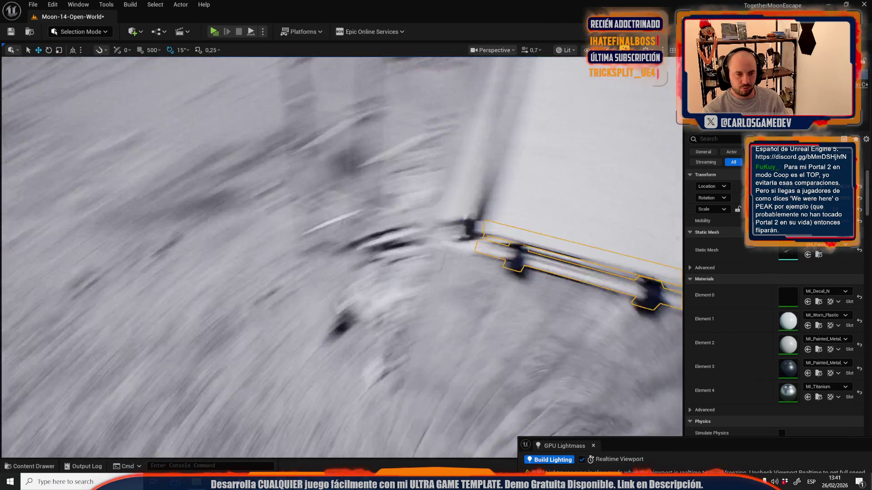
scroll(405, 284, down, 5)
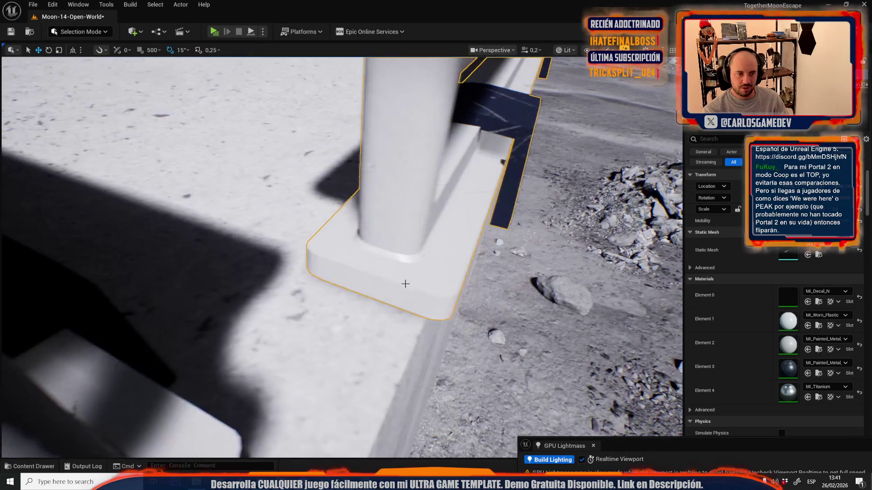
scroll(350, 261, up, 3)
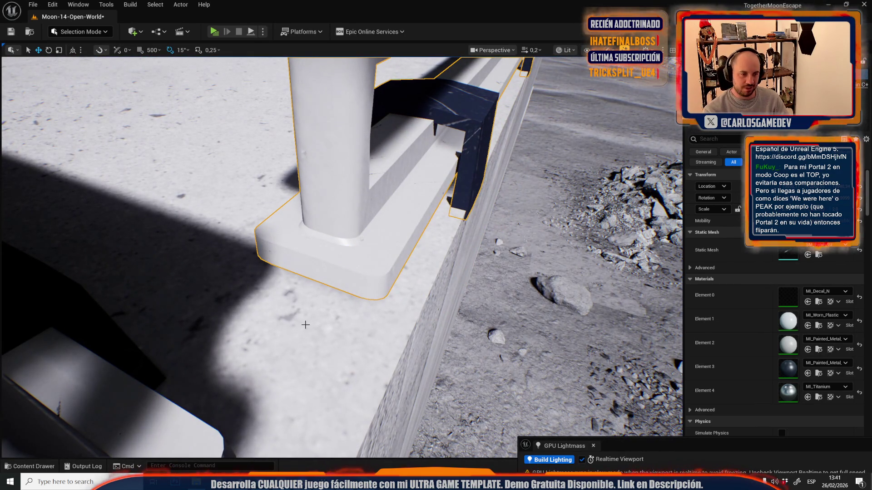
scroll(305, 324, up, 5)
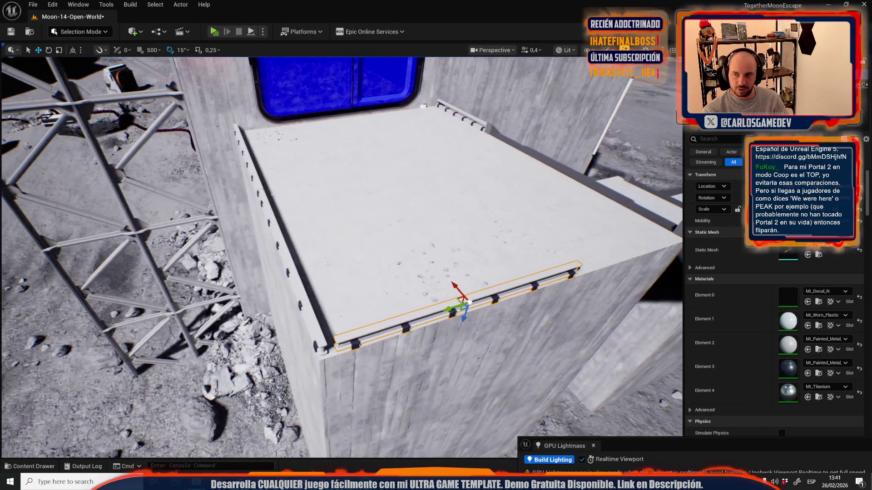
drag(398, 376, 354, 331)
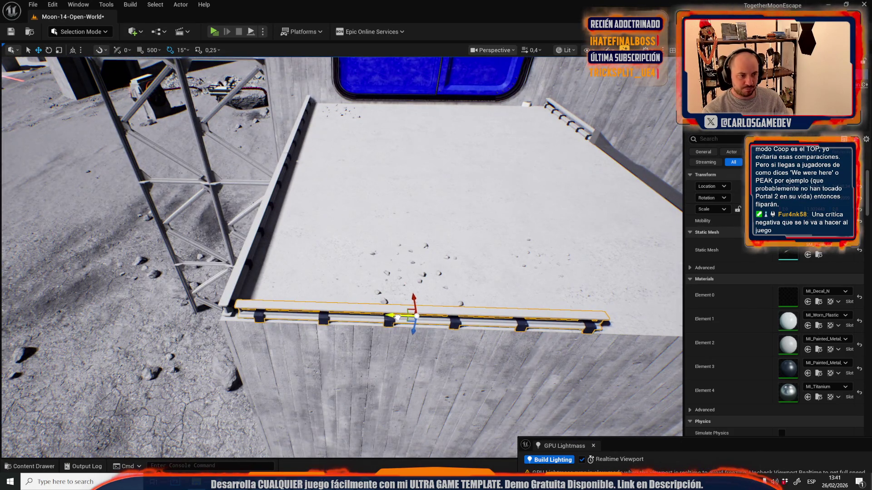
scroll(402, 319, up, 3)
key(ctrl+s)
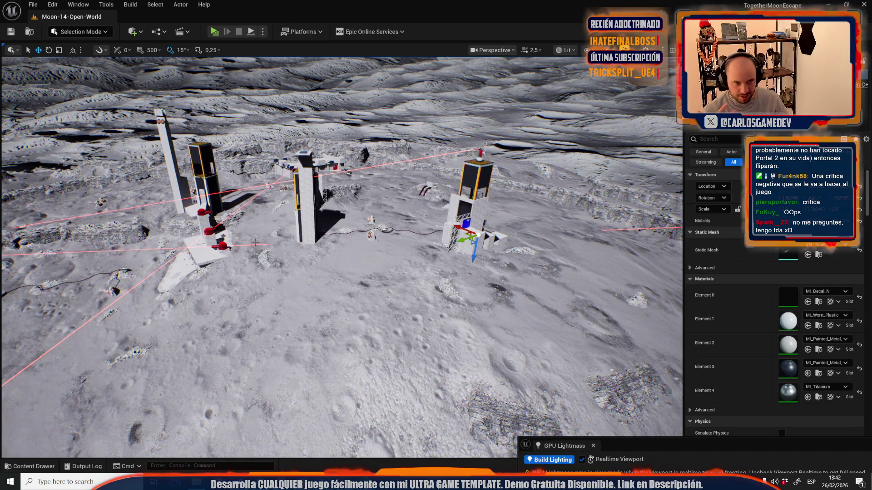
Step: Pivot at the railing's left end, add the left railing, and shorten both slightly at their right end
key(f)
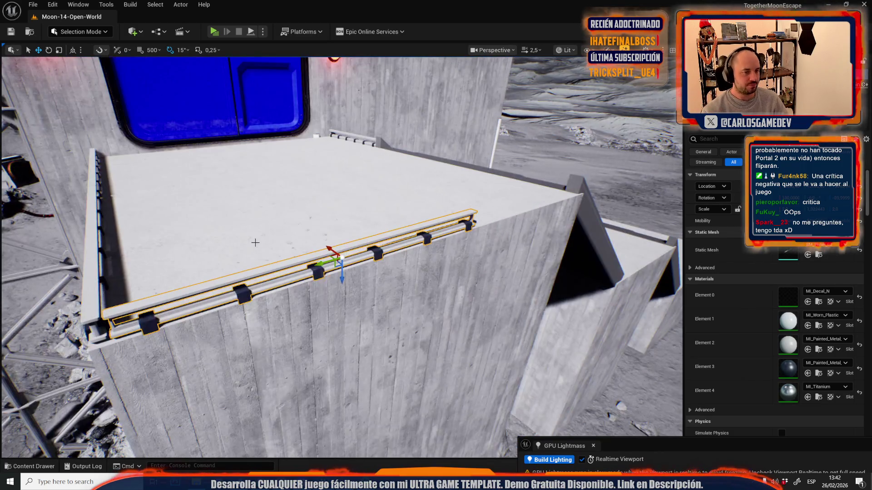
drag(273, 259, 279, 269)
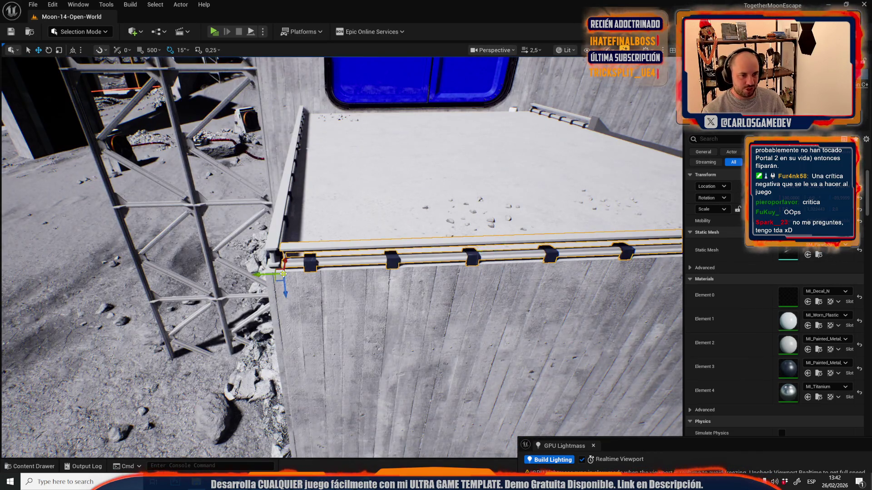
scroll(283, 273, down, 3)
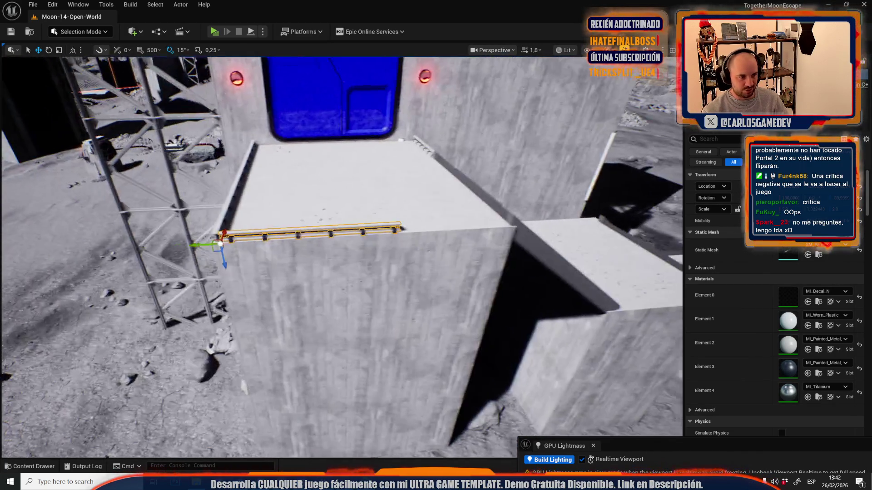
mouse_move(222, 254)
mouse_down()
mouse_move(232, 256)
mouse_move(212, 244)
mouse_move(378, 251)
mouse_up()
alt+middle_click(232, 244)
key(w)
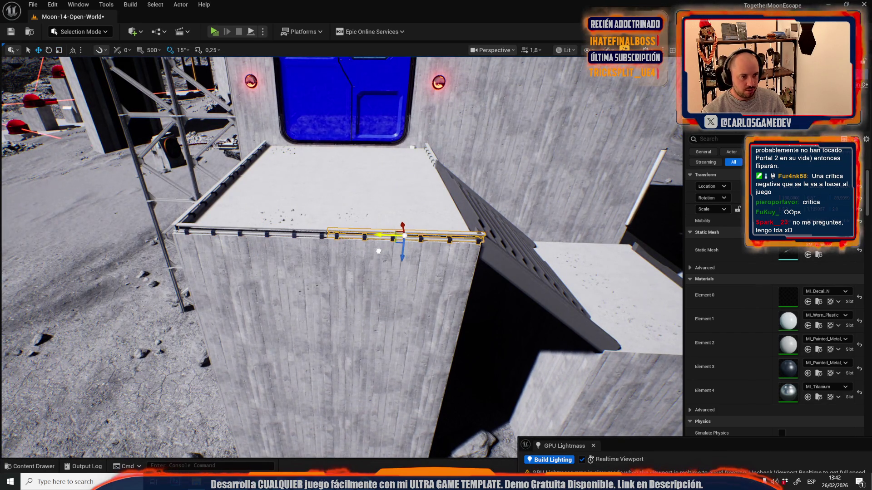
ctrl+click(269, 237)
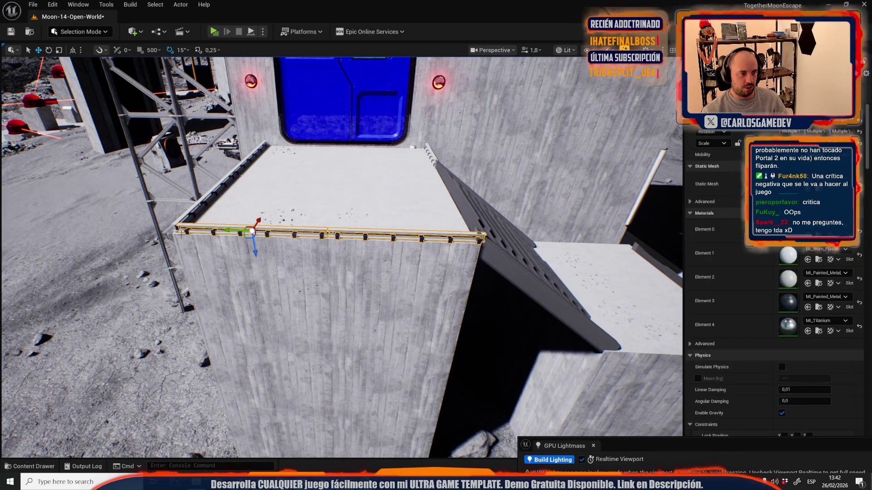
key(r)
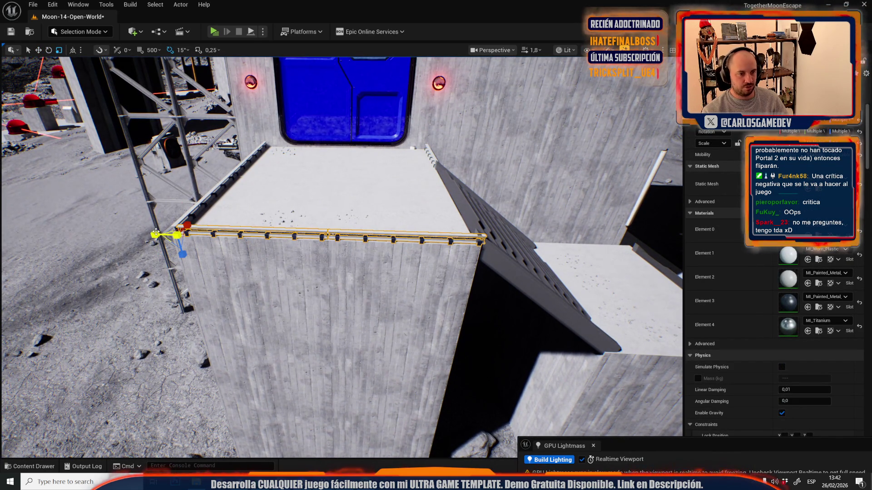
drag(156, 233, 152, 232)
click(249, 232)
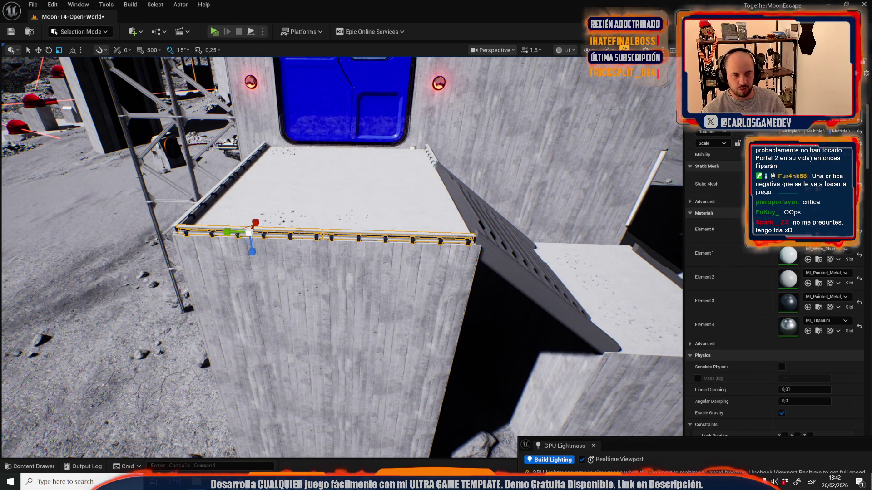
click(299, 229)
drag(299, 230, 272, 222)
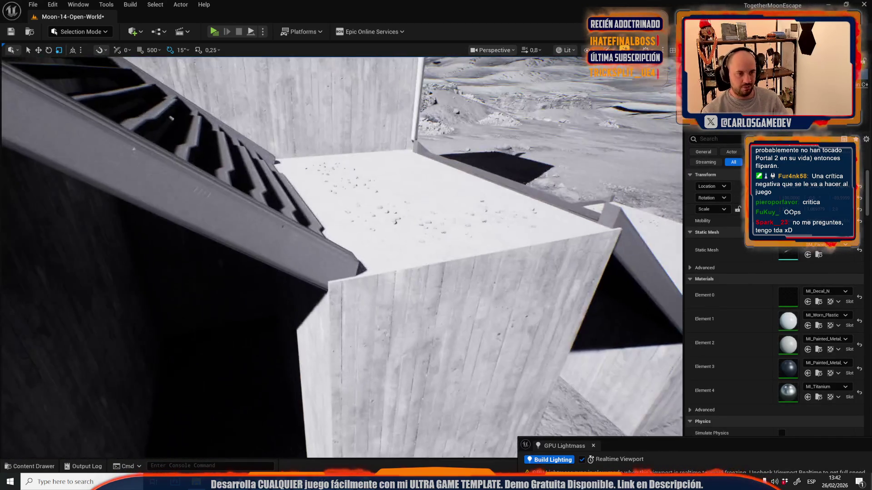
Step: Frame the railing and slide it right, then nudge it left, to line up with the wall's end
scroll(500, 245, up, 5)
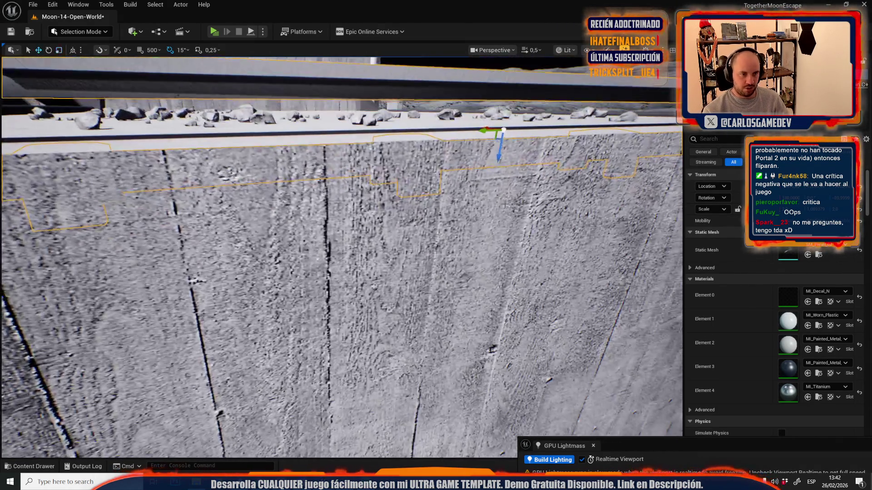
drag(505, 206, 527, 205)
drag(456, 156, 456, 107)
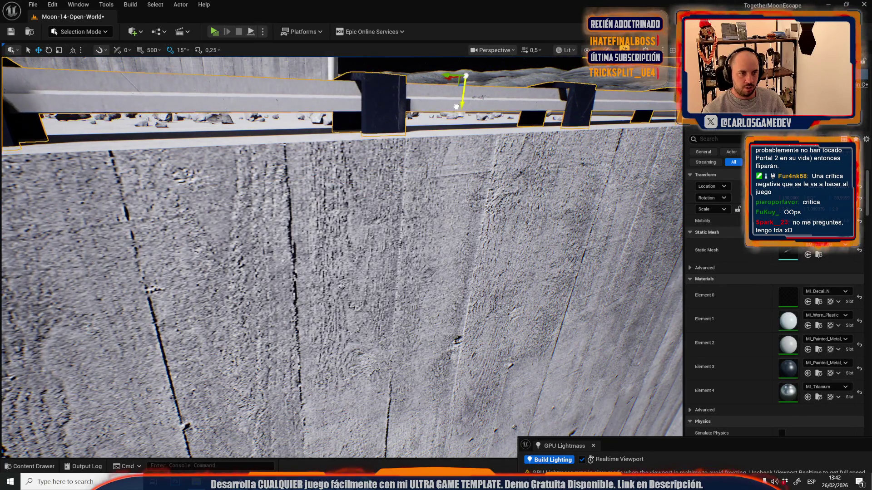
key(f)
drag(207, 226, 238, 226)
key(f)
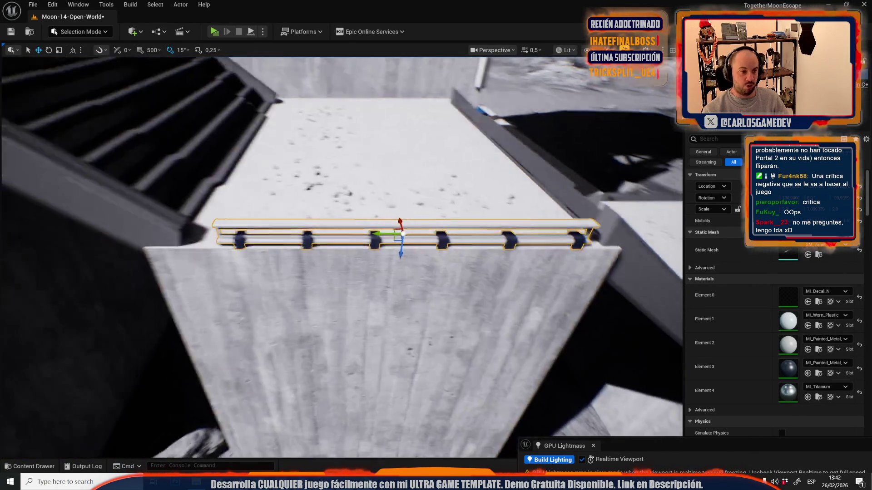
mouse_move(389, 241)
mouse_down()
mouse_move(251, 193)
mouse_move(441, 245)
mouse_move(426, 202)
mouse_move(317, 255)
mouse_move(355, 254)
mouse_move(359, 236)
mouse_move(335, 248)
mouse_move(345, 272)
mouse_move(269, 275)
mouse_move(273, 289)
mouse_move(302, 280)
mouse_move(415, 287)
mouse_move(372, 263)
mouse_move(396, 269)
mouse_move(395, 278)
mouse_move(401, 235)
mouse_move(383, 239)
mouse_up()
scroll(437, 230, down, 5)
scroll(335, 248, up, 4)
key(r)
key(w)
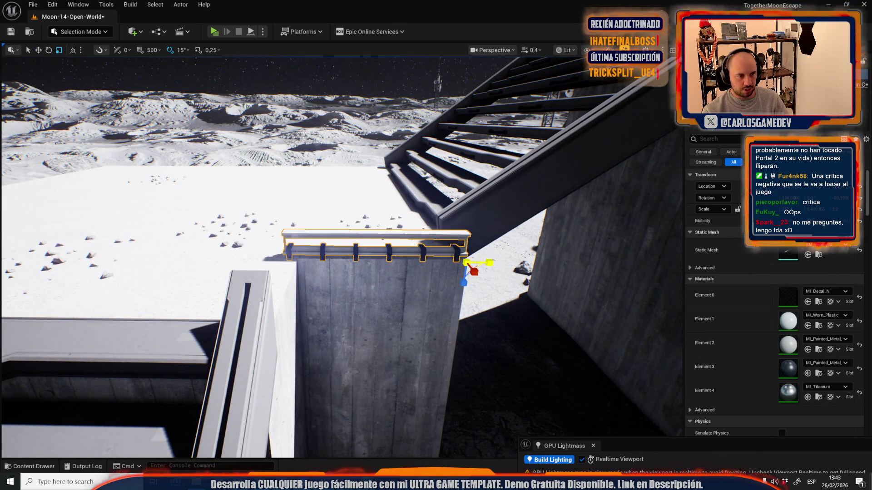
Step: Rotate the railing 90°, move it left to the edge, and shorten it from its left end
drag(483, 263, 480, 236)
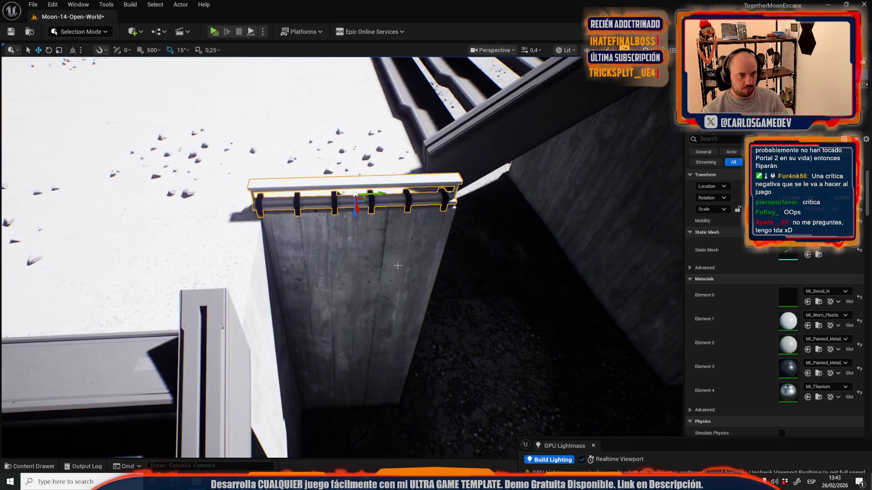
key(e)
drag(347, 213, 361, 214)
key(w)
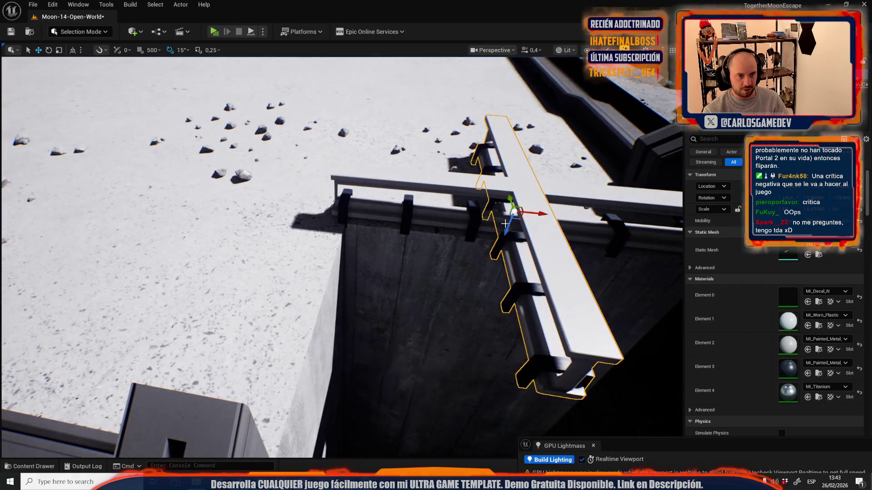
mouse_move(541, 212)
mouse_down()
mouse_move(351, 217)
mouse_move(393, 255)
mouse_move(493, 256)
mouse_move(428, 249)
mouse_up()
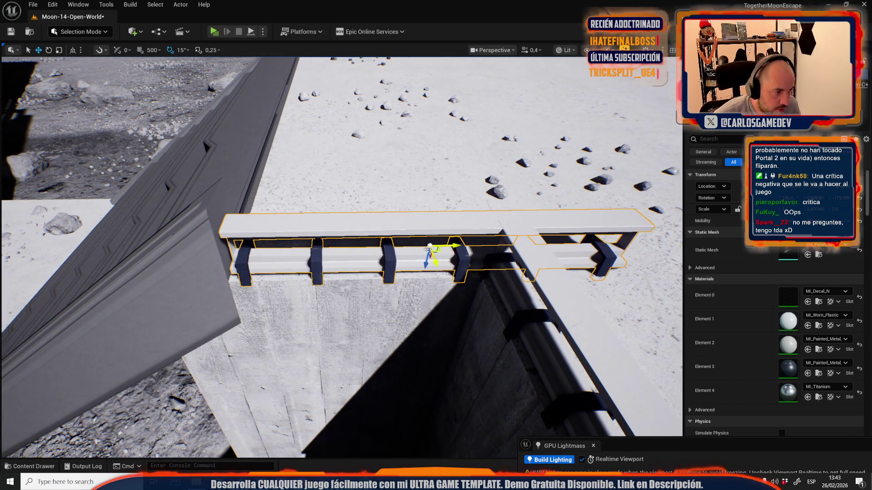
alt+middle_click(233, 285)
key(r)
drag(254, 283, 253, 285)
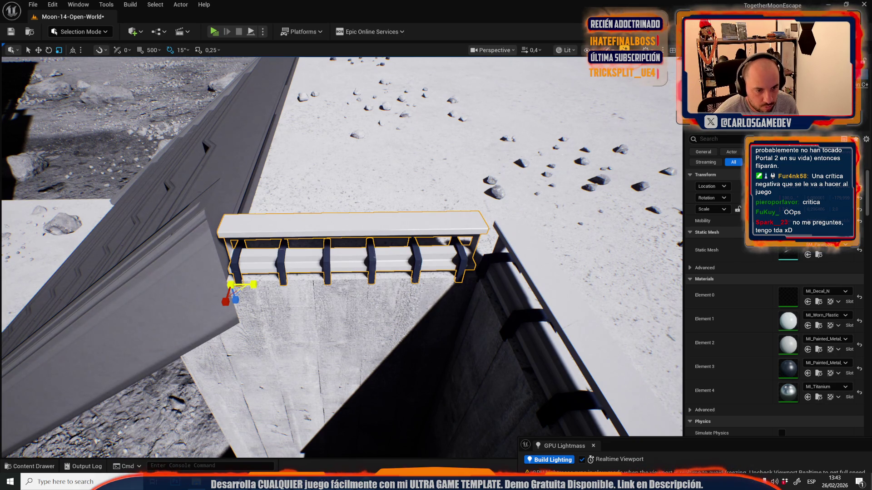
click(253, 282)
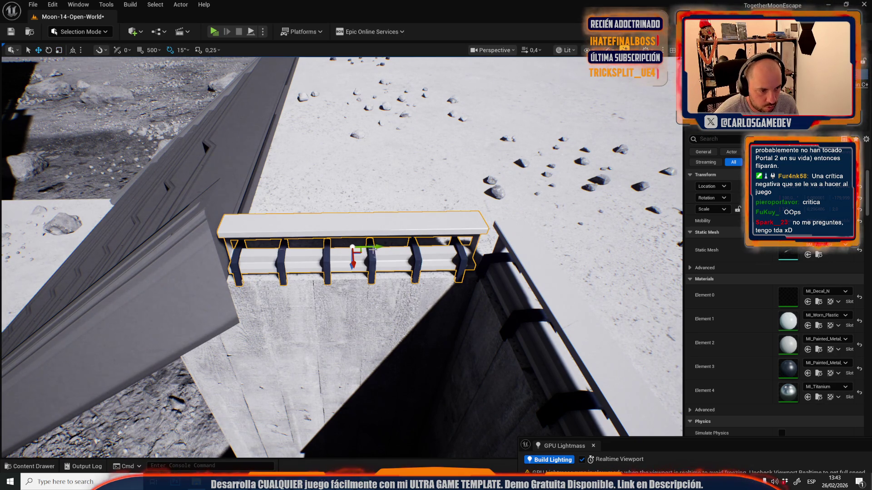
drag(377, 245, 379, 243)
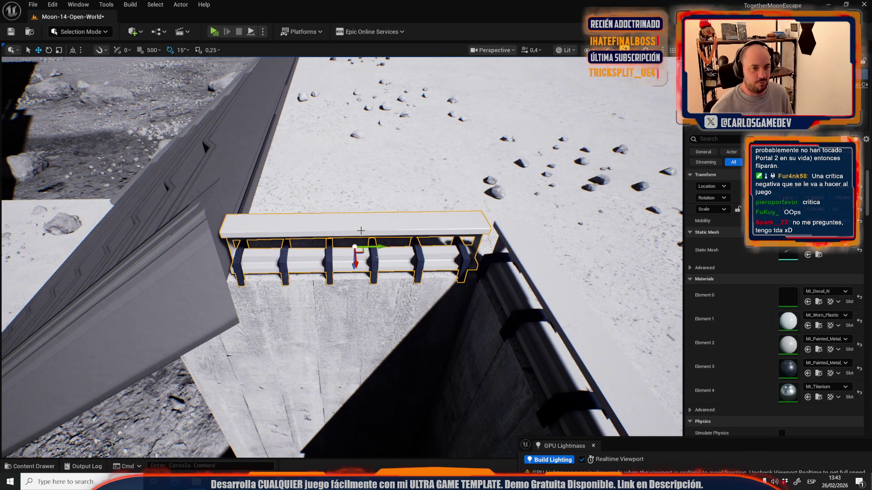
mouse_move(373, 218)
mouse_down()
mouse_move(373, 195)
mouse_move(336, 203)
mouse_up()
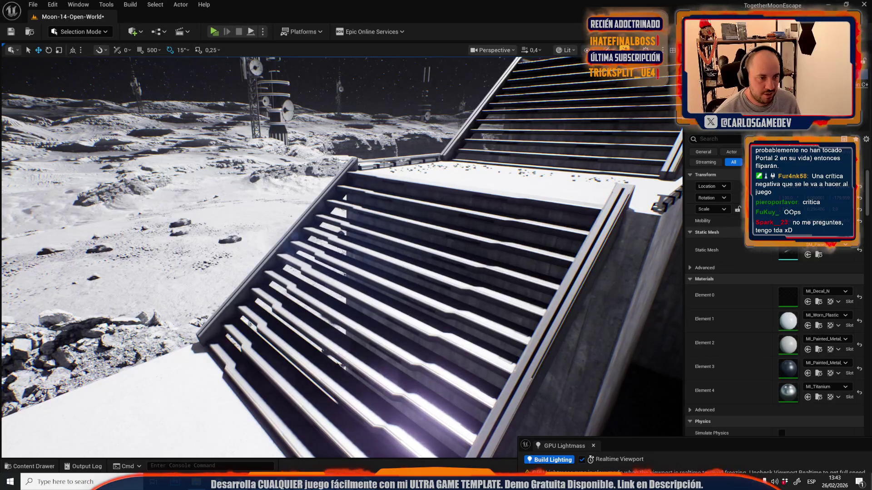
Step: Drop a railing onto the white slab with End and slide it to the block's right edge
click(377, 166)
click(373, 166)
mouse_move(408, 230)
mouse_down()
mouse_move(407, 309)
mouse_move(395, 282)
mouse_up()
key(End)
key(f)
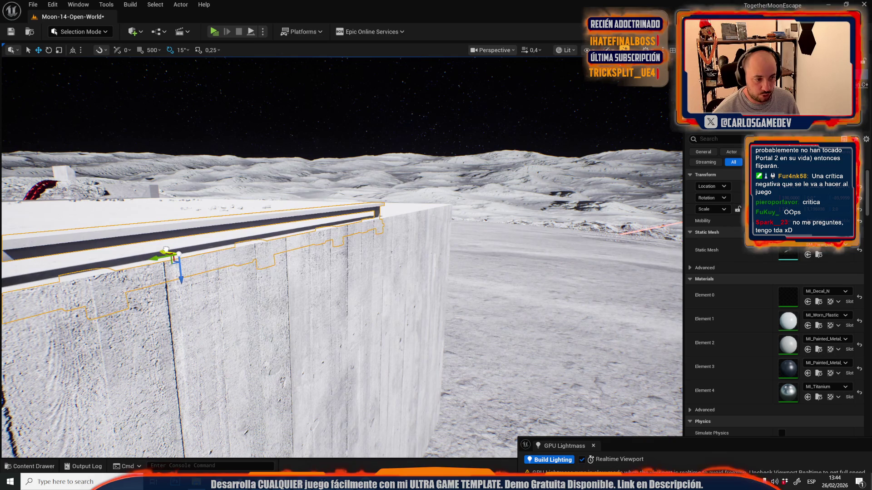
key(f)
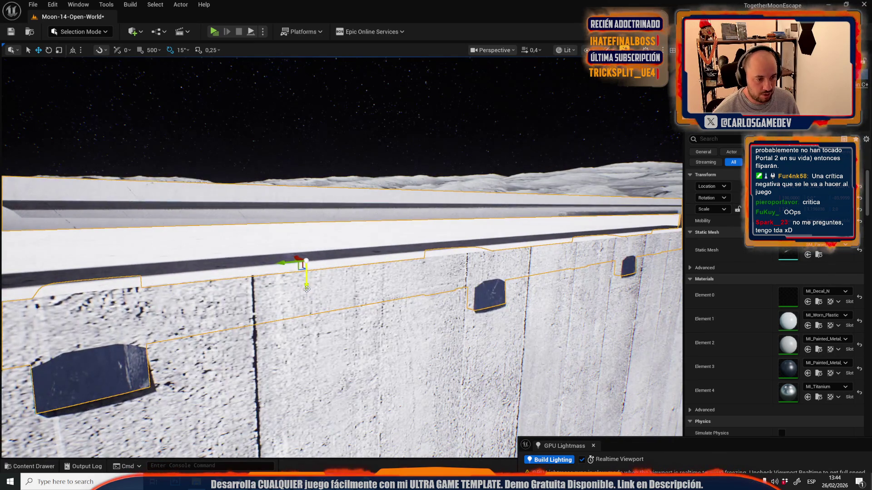
key(f)
scroll(311, 227, up, 1)
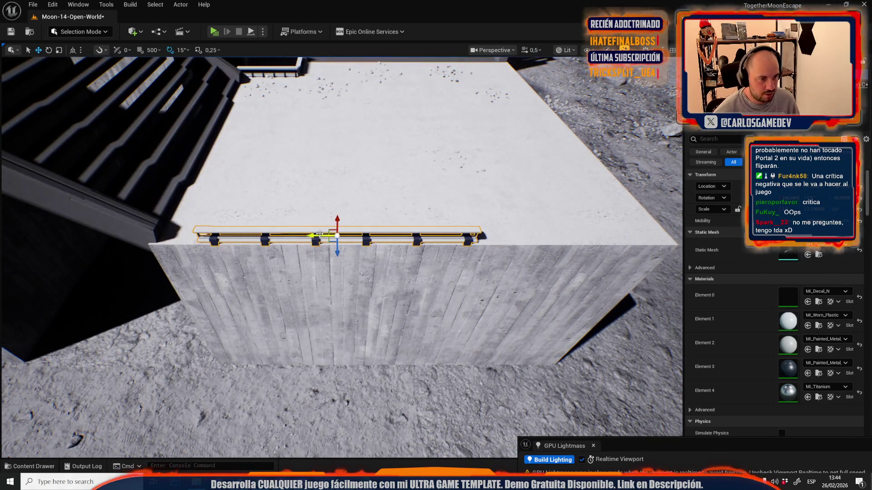
drag(320, 234, 281, 235)
mouse_move(168, 243)
mouse_down()
mouse_move(424, 255)
mouse_move(415, 257)
mouse_up()
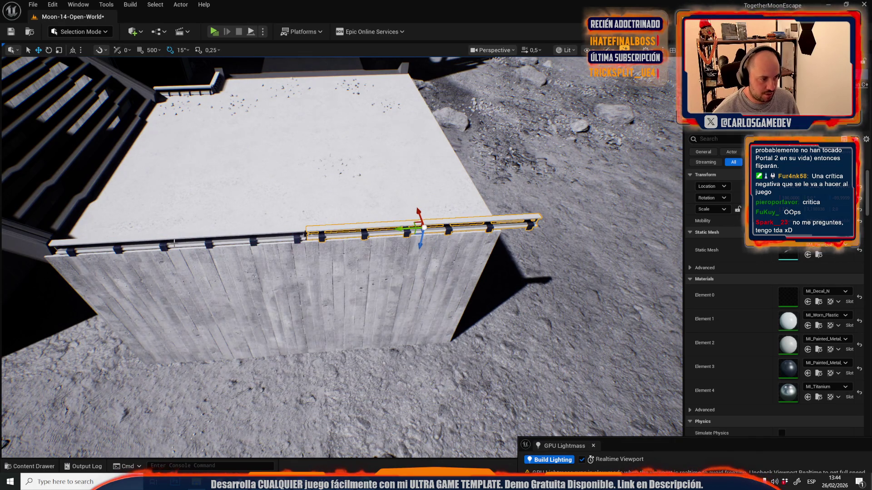
Step: Select both railings and scale them shorter from the left end to fit the block
ctrl+click(164, 245)
key(e)
key(r)
drag(33, 256, 47, 255)
mouse_move(341, 272)
mouse_down()
mouse_move(300, 309)
mouse_move(295, 253)
mouse_up()
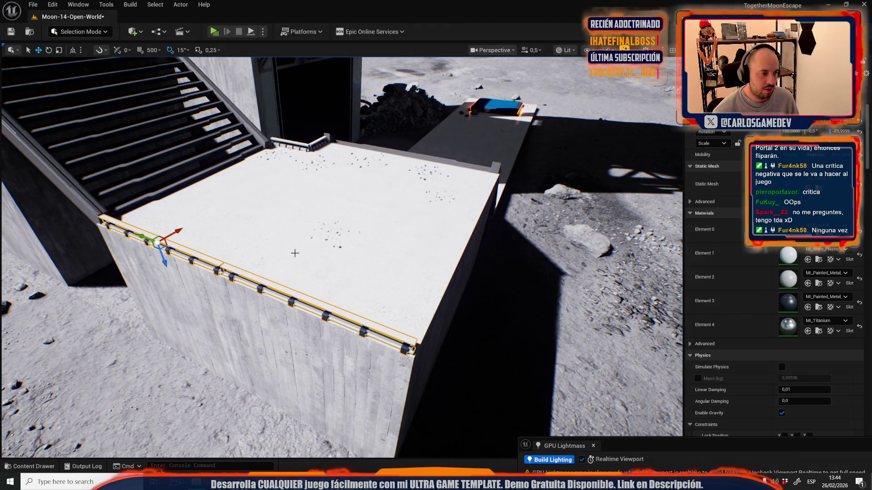
Step: Move the railing to the slab's near edge and slide it left toward the near corner
key(e)
drag(186, 225, 150, 254)
key(w)
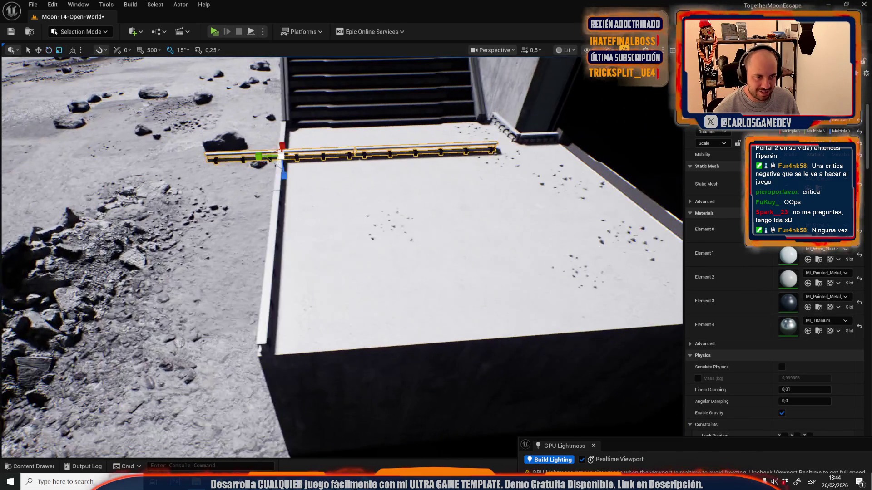
mouse_move(273, 152)
mouse_down()
mouse_move(406, 308)
mouse_move(406, 321)
mouse_up()
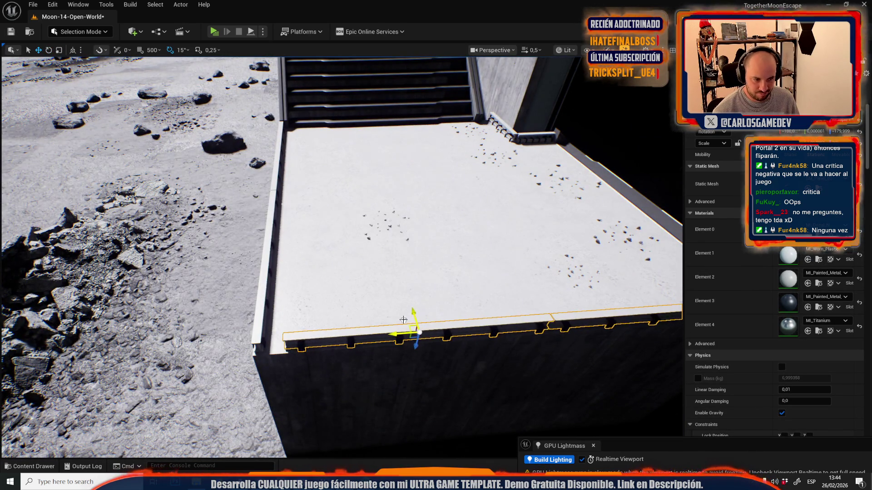
key(f)
drag(459, 251, 467, 246)
middle_click(340, 234)
drag(320, 237, 282, 247)
Step: Set the pivot at the railing's left end and reselect the long railing segment
drag(126, 182, 126, 182)
drag(199, 194, 114, 205)
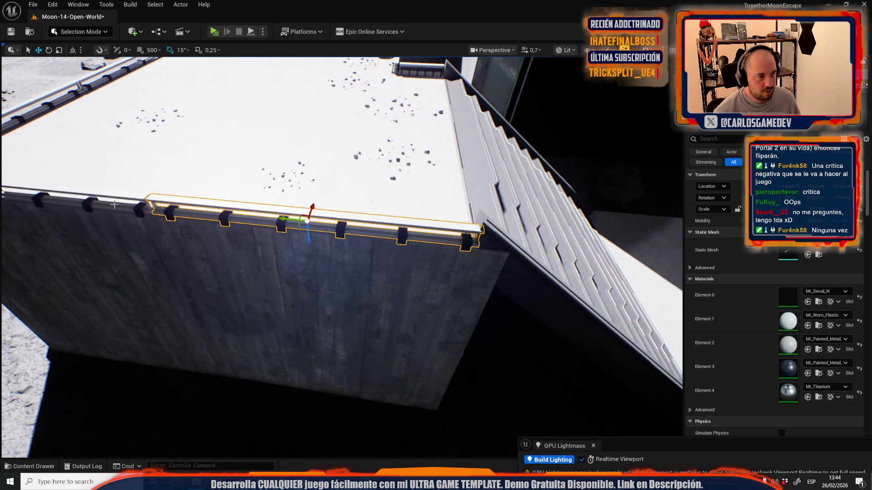
alt+middle_click(152, 213)
key(r)
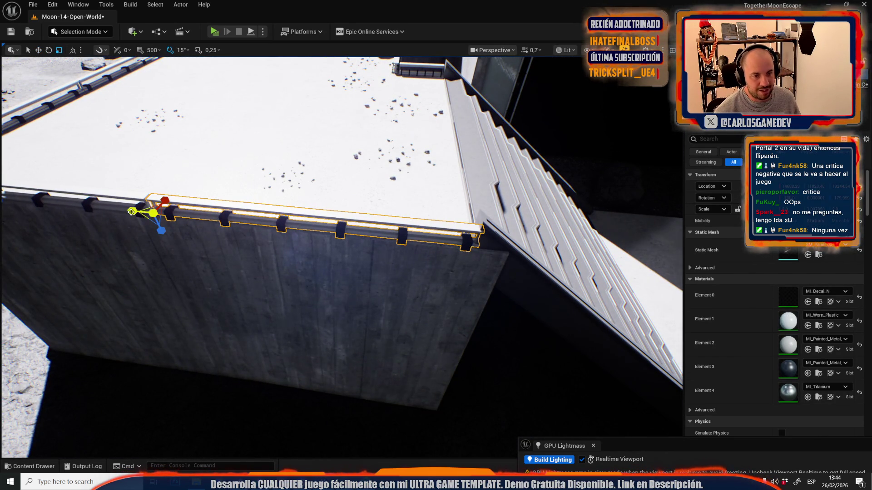
click(131, 212)
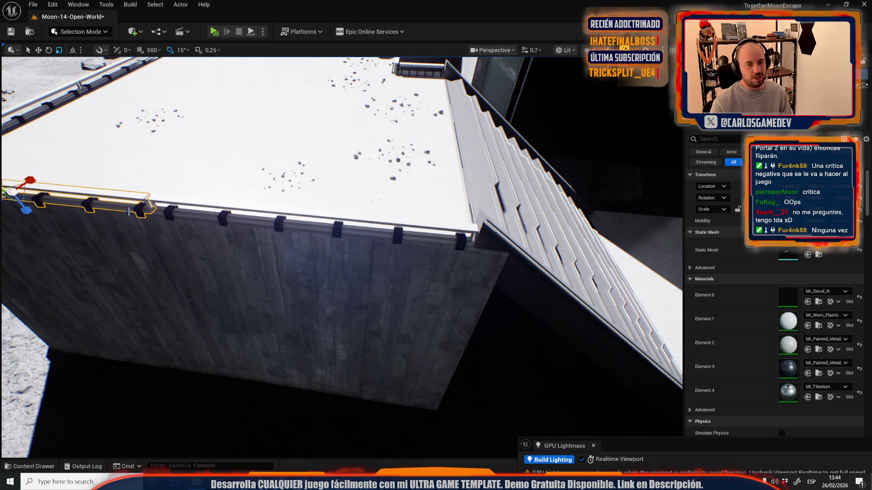
click(233, 217)
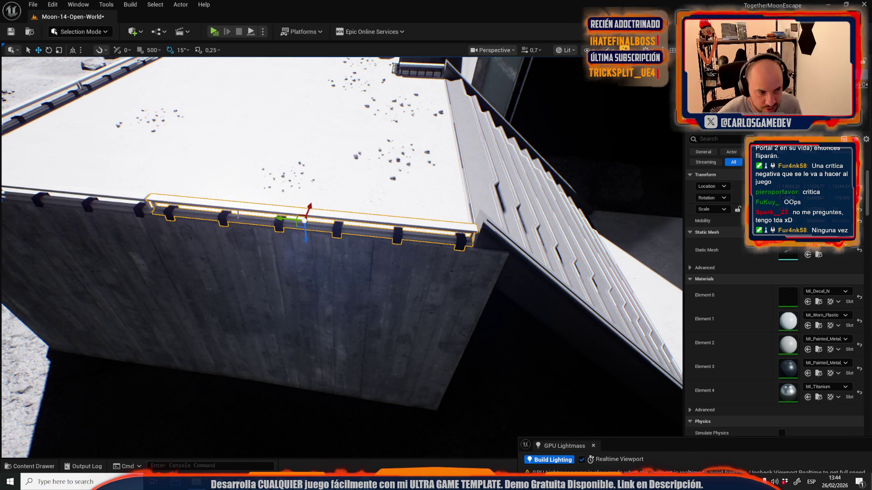
Step: Lower the railing onto the slab before the stairs and slide it further along the ledge
scroll(238, 213, down, 10)
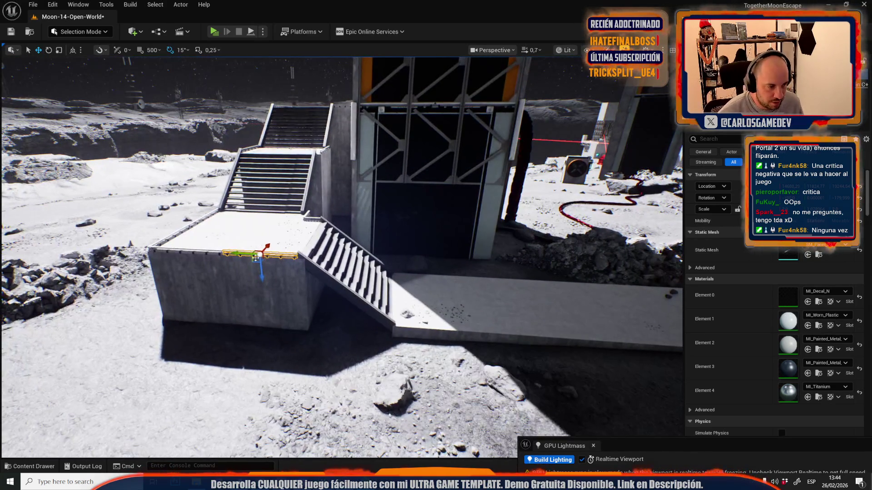
mouse_move(255, 258)
mouse_down()
mouse_move(496, 293)
mouse_move(430, 318)
mouse_move(435, 328)
mouse_move(621, 227)
mouse_up()
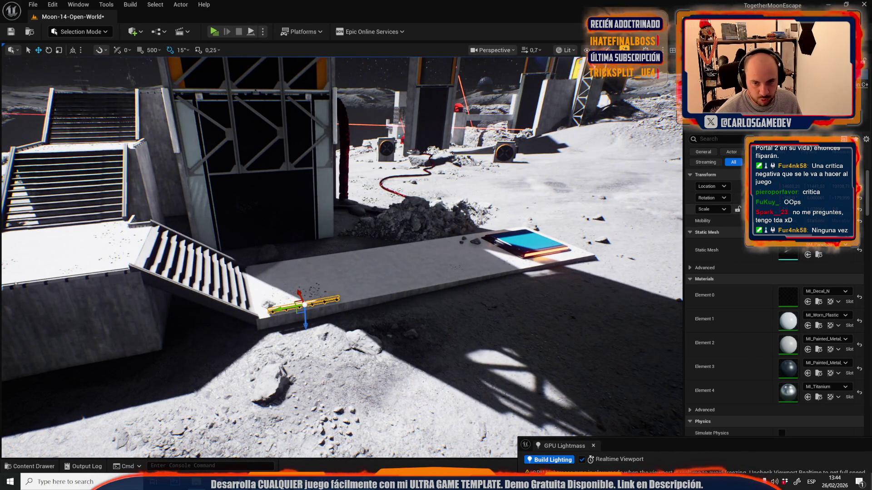
scroll(346, 316, up, 5)
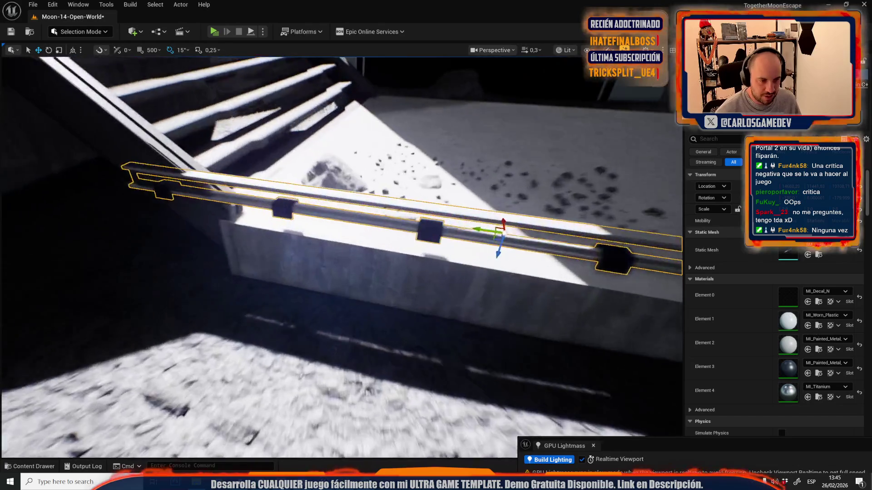
mouse_move(378, 199)
mouse_down()
mouse_move(407, 183)
mouse_move(453, 258)
mouse_move(387, 233)
mouse_up()
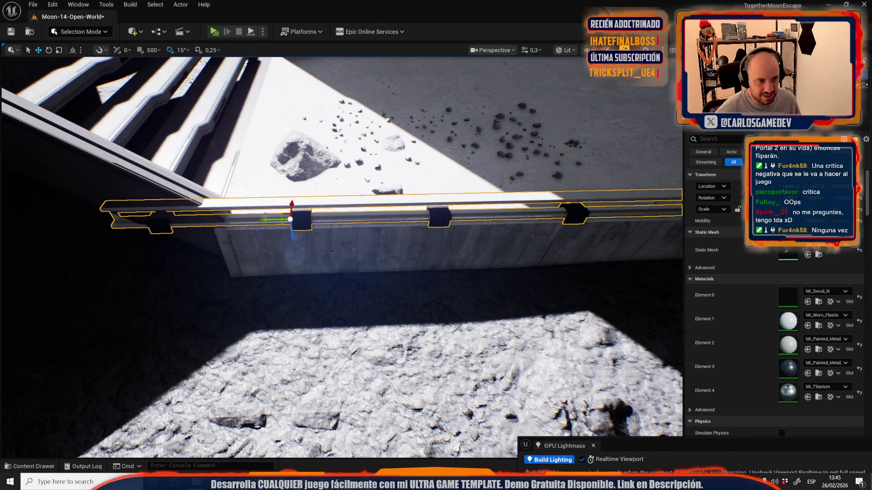
drag(280, 221, 386, 230)
drag(249, 243, 252, 242)
scroll(253, 242, down, 1)
scroll(451, 354, down, 2)
mouse_move(451, 354)
mouse_down()
mouse_move(366, 356)
mouse_move(318, 325)
mouse_up()
scroll(380, 356, up, 2)
Step: Alt-drag a copy of the ledge railing, butt it against the first section, and shift both toward the blue pad
click(318, 324)
scroll(318, 325, up, 1)
mouse_move(189, 298)
mouse_down()
mouse_move(421, 316)
mouse_move(386, 319)
mouse_up()
scroll(385, 320, down, 5)
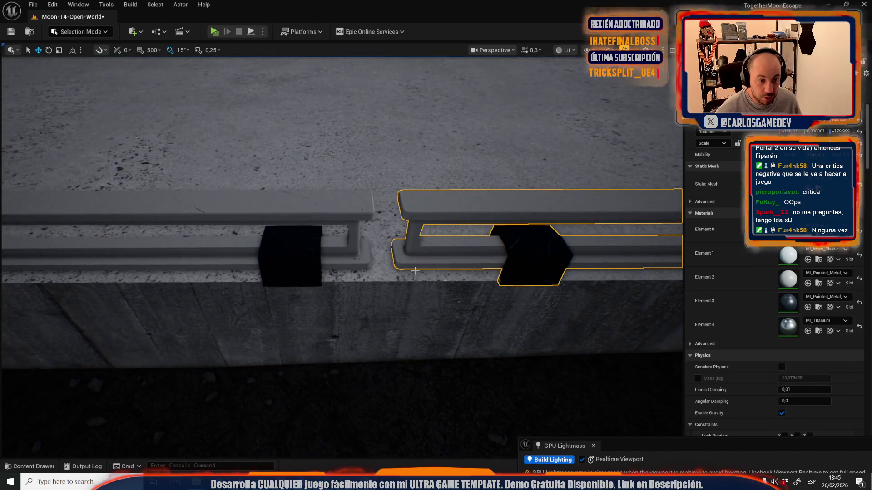
drag(394, 271, 377, 271)
scroll(377, 271, up, 5)
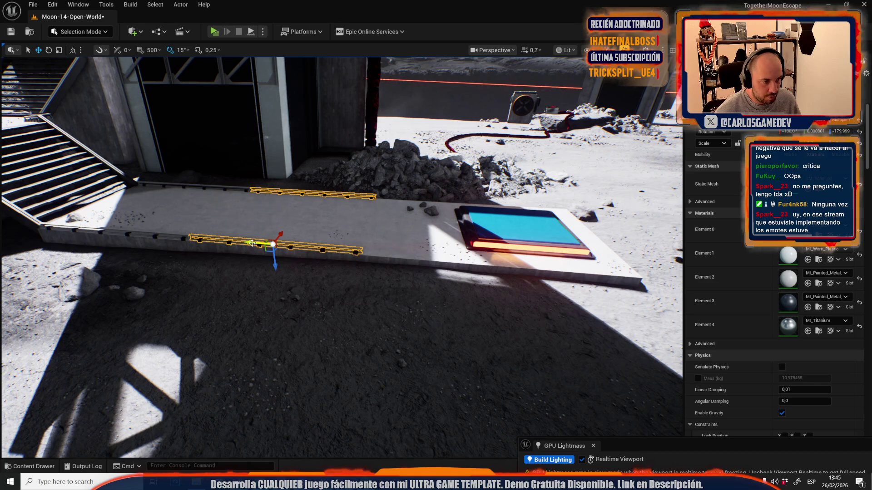
drag(252, 244, 457, 252)
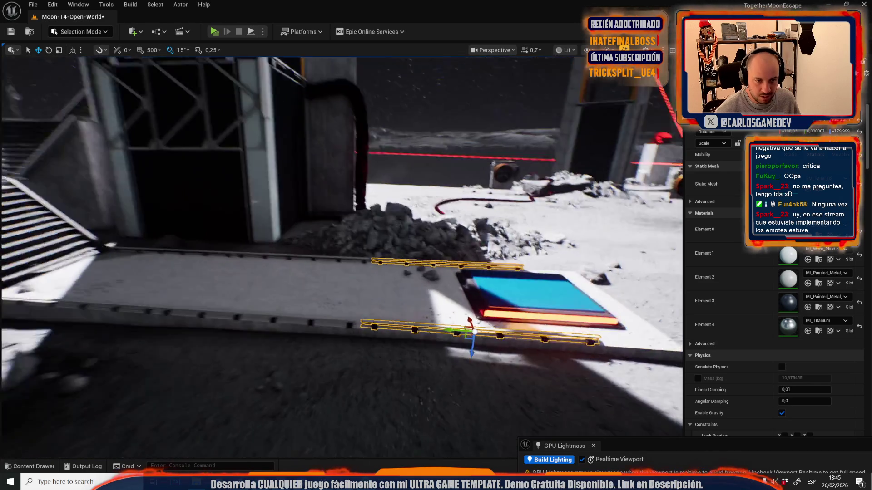
Step: Frame the selected railing and nudge the railings slightly along their length
scroll(384, 306, down, 3)
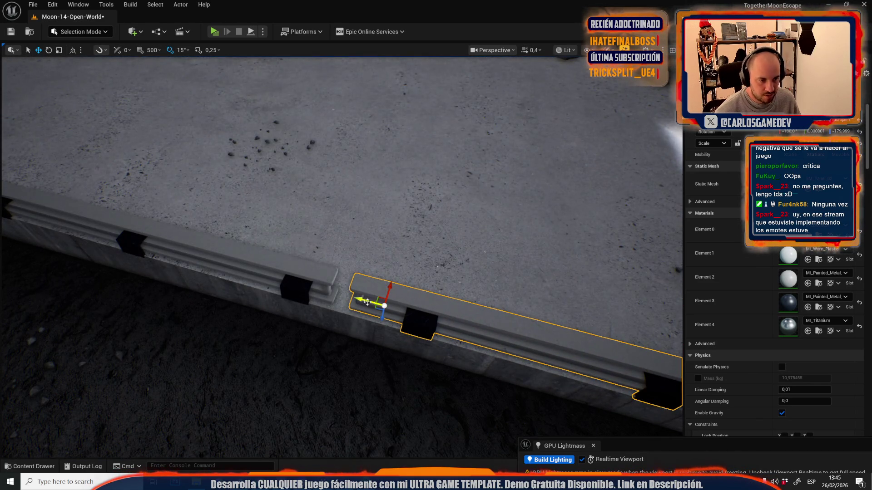
scroll(367, 302, up, 3)
drag(273, 292, 495, 261)
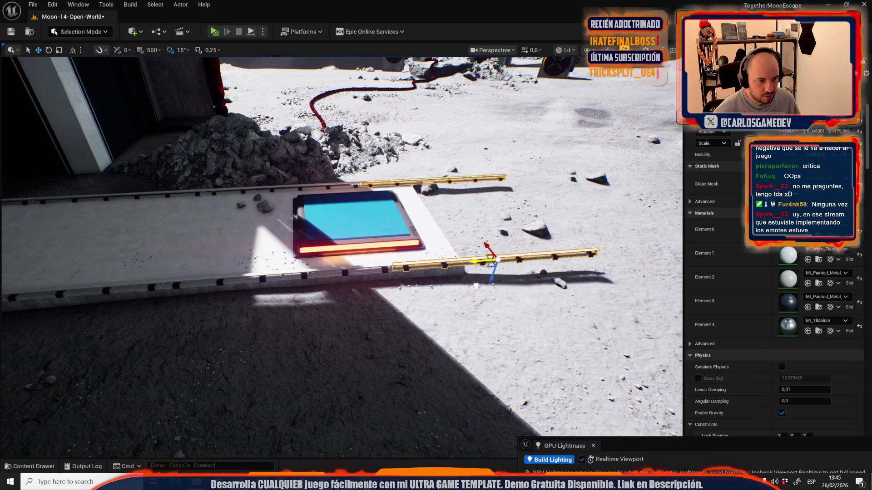
key(f)
scroll(354, 304, down, 3)
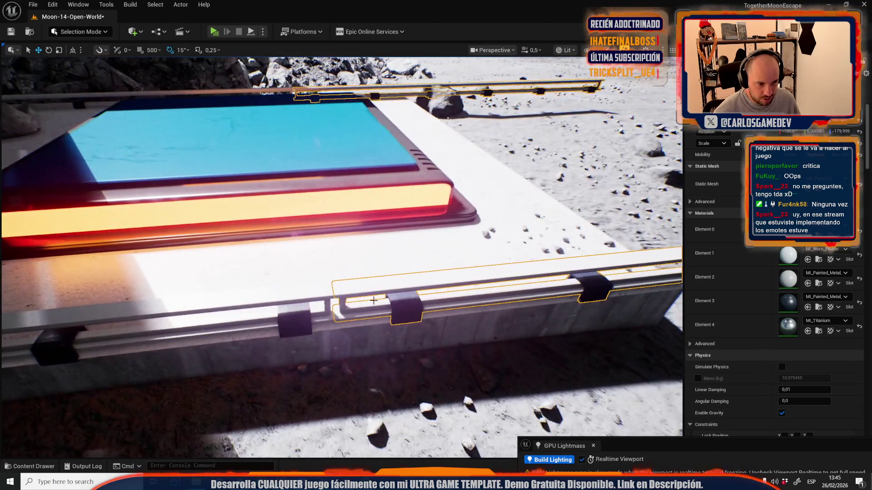
mouse_move(355, 303)
mouse_down()
mouse_move(311, 295)
mouse_move(396, 307)
mouse_move(325, 327)
mouse_up()
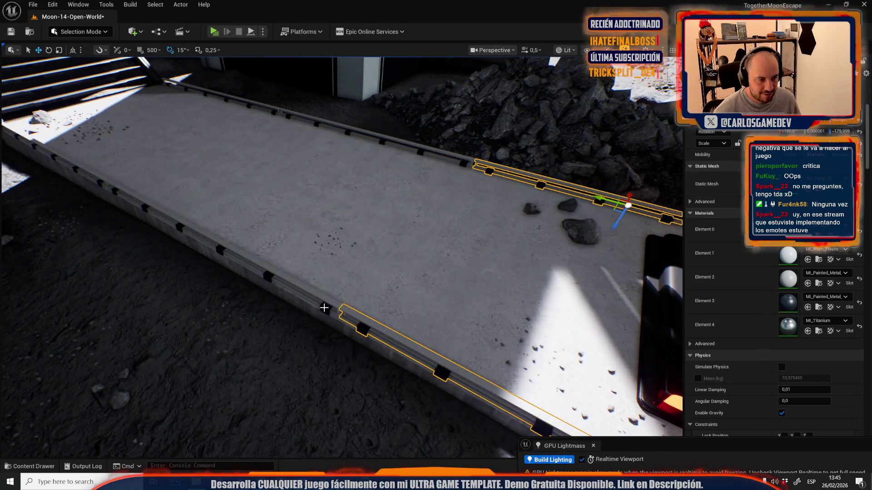
drag(431, 149, 373, 249)
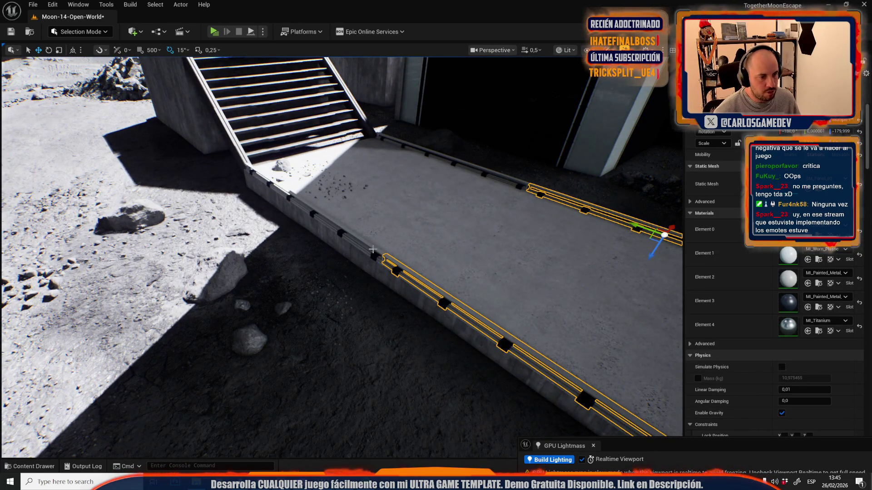
Step: Select the stairs-side and upper railings and scale them shorter so they end at the blue pad
ctrl+click(373, 249)
ctrl+click(484, 173)
drag(484, 173, 186, 289)
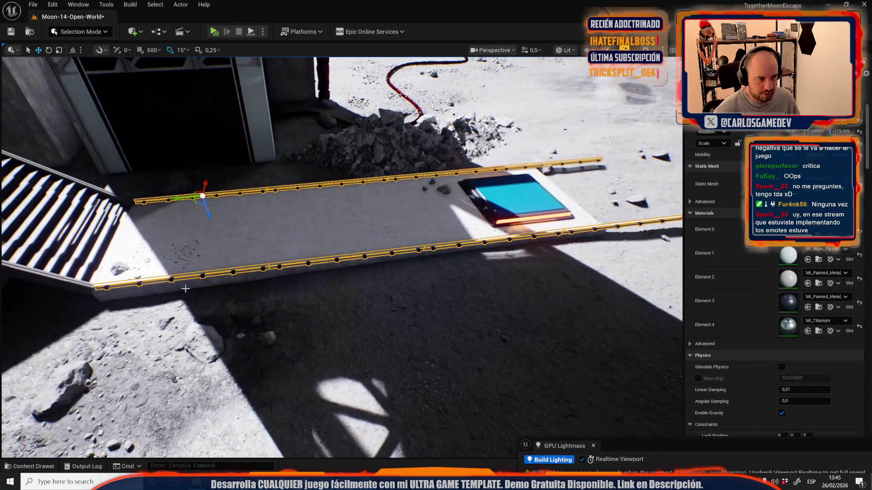
key(r)
drag(107, 217, 78, 227)
scroll(341, 255, up, 1)
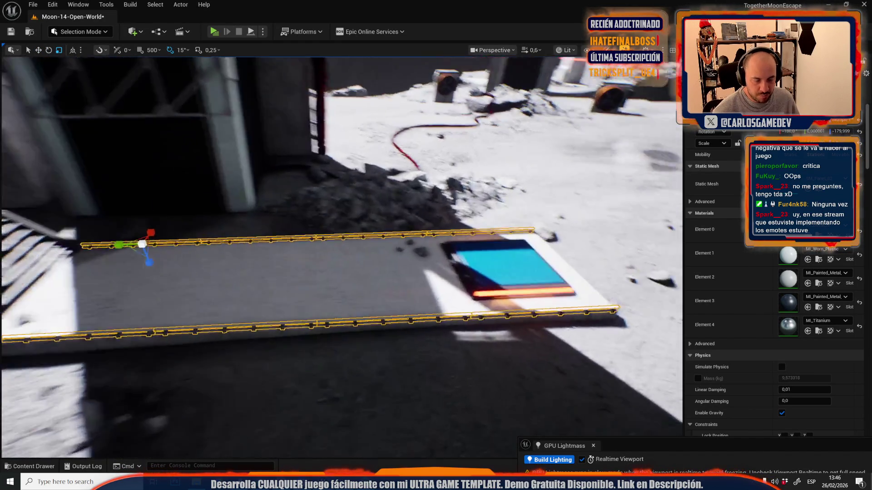
Step: Rotate the slab-corner railing so it runs across the slab
key(w)
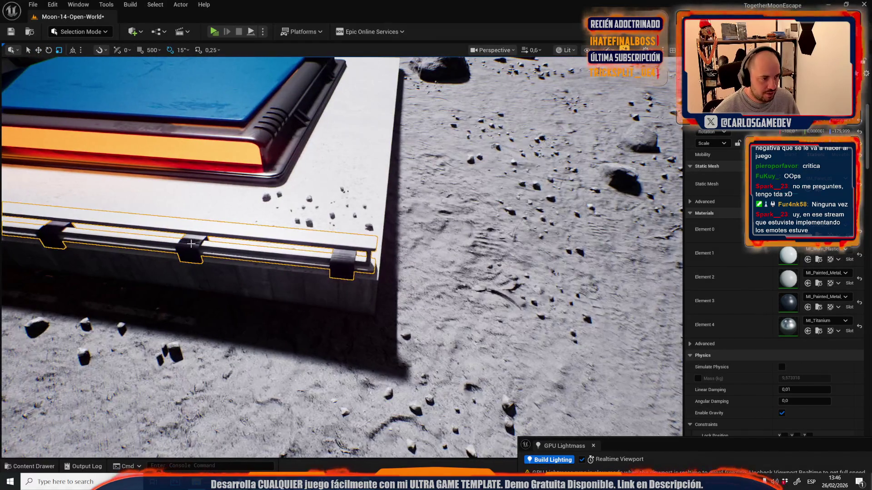
click(192, 244)
key(f)
key(e)
drag(218, 242, 215, 248)
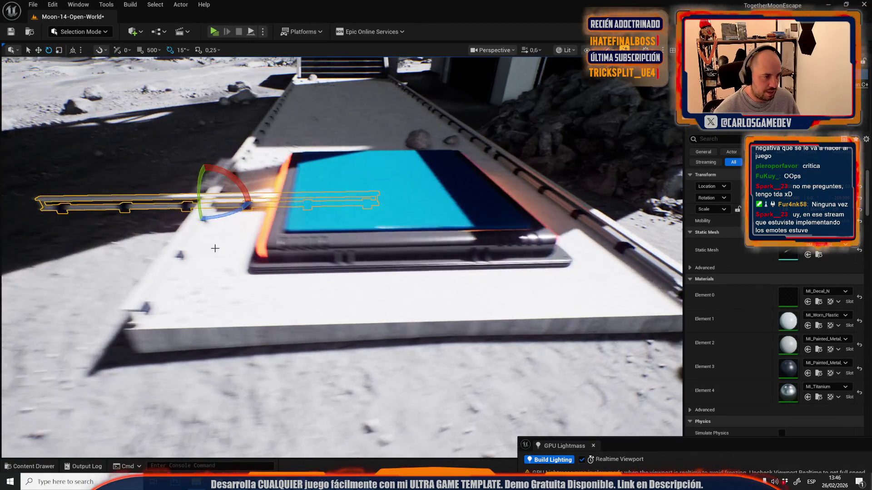
Step: Move the turned railing onto the front edge of the blue-pad slab
key(w)
mouse_move(202, 196)
mouse_down()
mouse_move(411, 291)
mouse_move(349, 140)
mouse_move(409, 145)
mouse_move(341, 225)
mouse_move(351, 227)
mouse_up()
scroll(404, 290, up, 5)
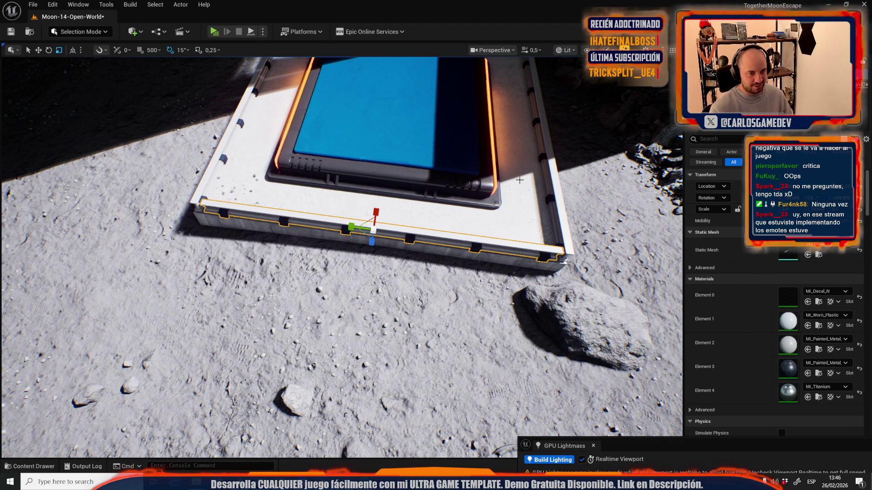
drag(351, 226, 508, 212)
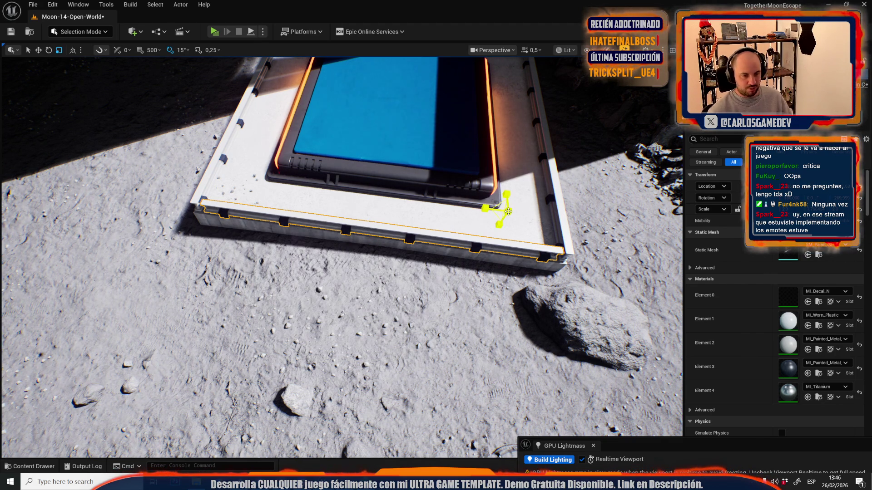
click(394, 245)
click(396, 234)
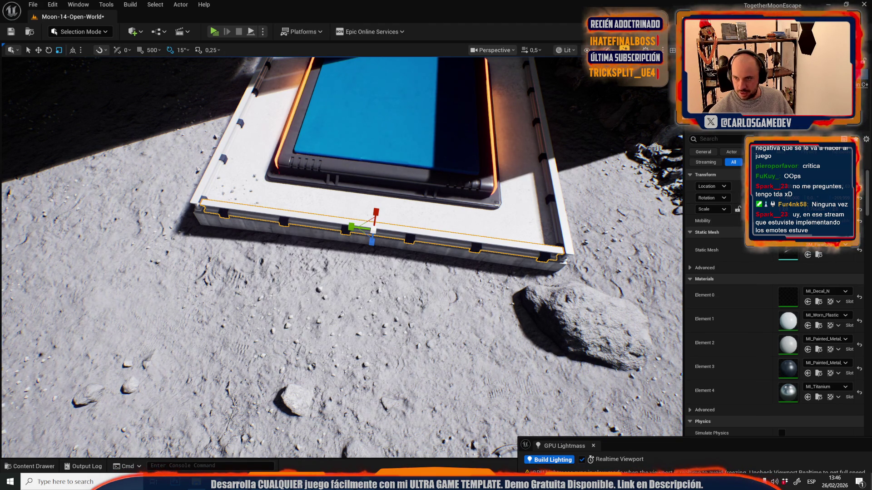
key(w)
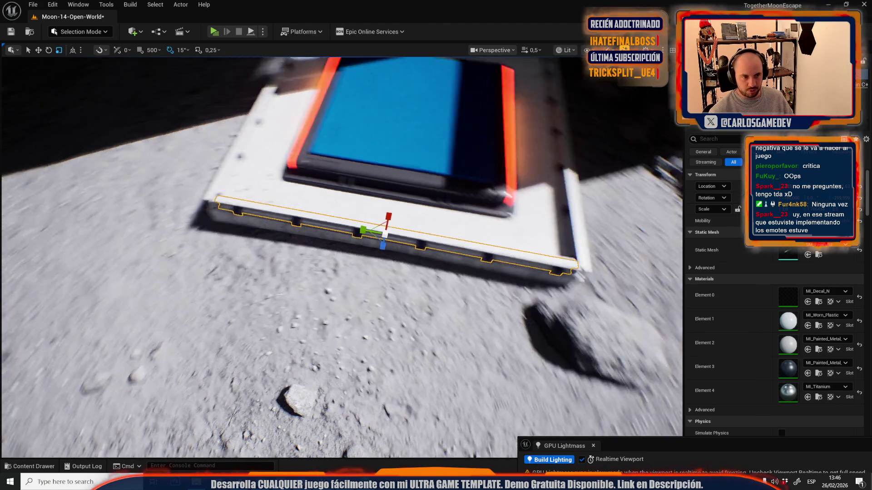
drag(517, 327, 517, 304)
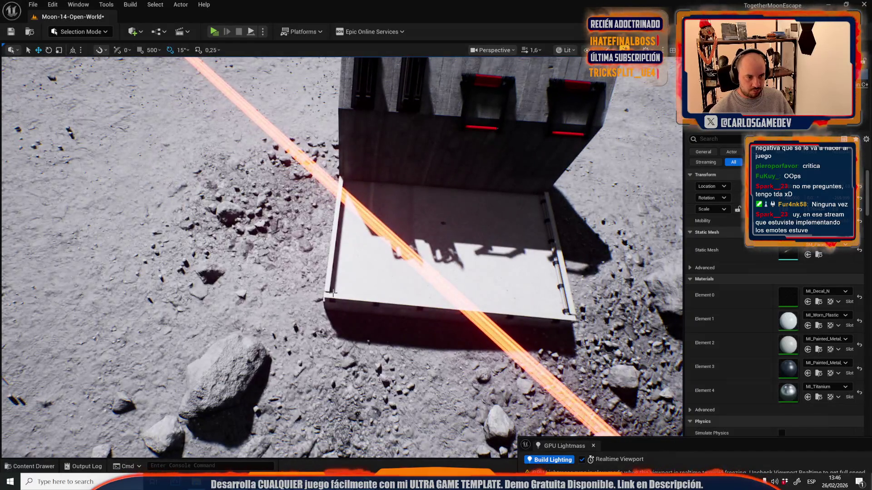
Step: Fly to the walled rooftop ledge and push its railing flush against the concrete wall
click(329, 286)
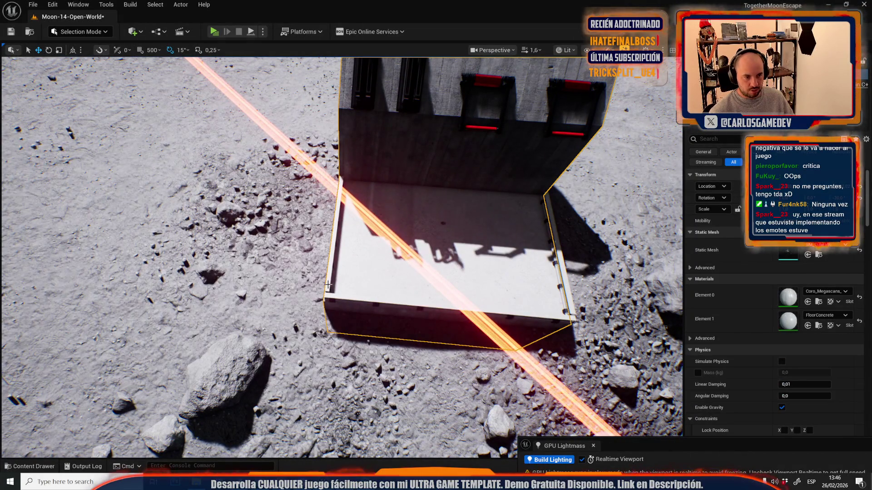
click(328, 285)
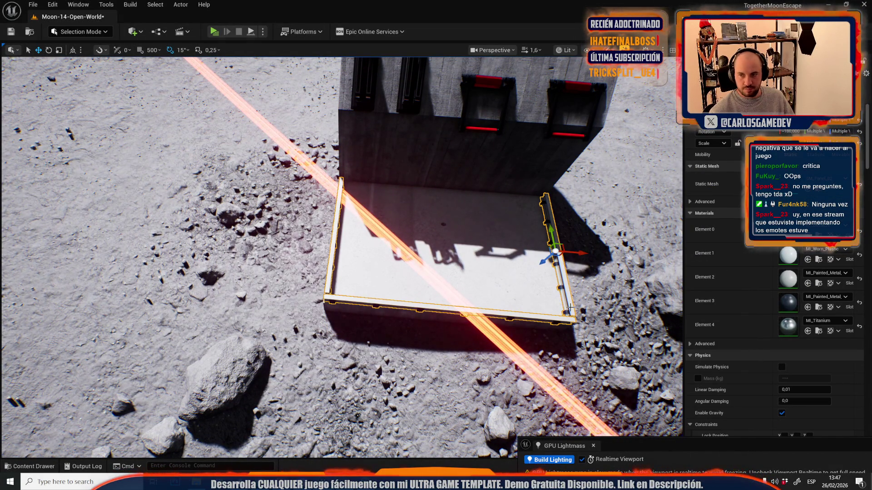
mouse_move(552, 309)
mouse_down()
mouse_move(522, 272)
mouse_move(500, 309)
mouse_up()
mouse_move(567, 241)
mouse_down()
mouse_move(540, 247)
mouse_move(533, 230)
mouse_up()
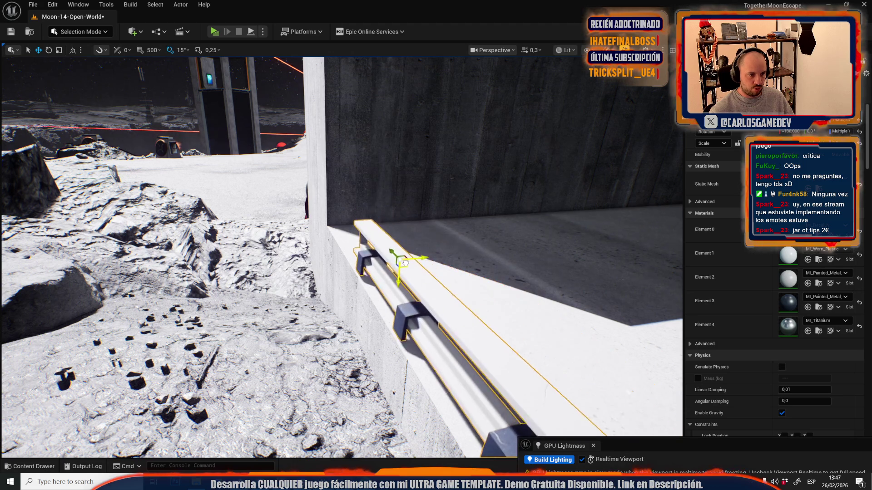
drag(412, 271, 408, 271)
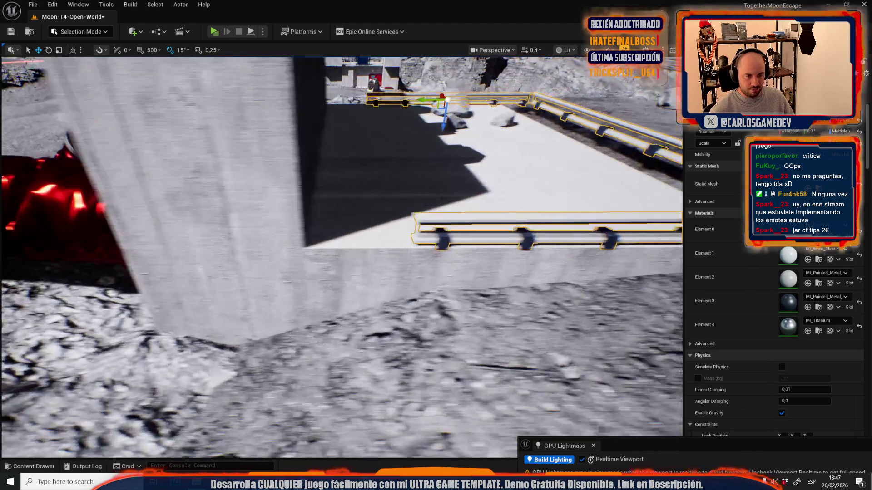
drag(382, 227, 381, 228)
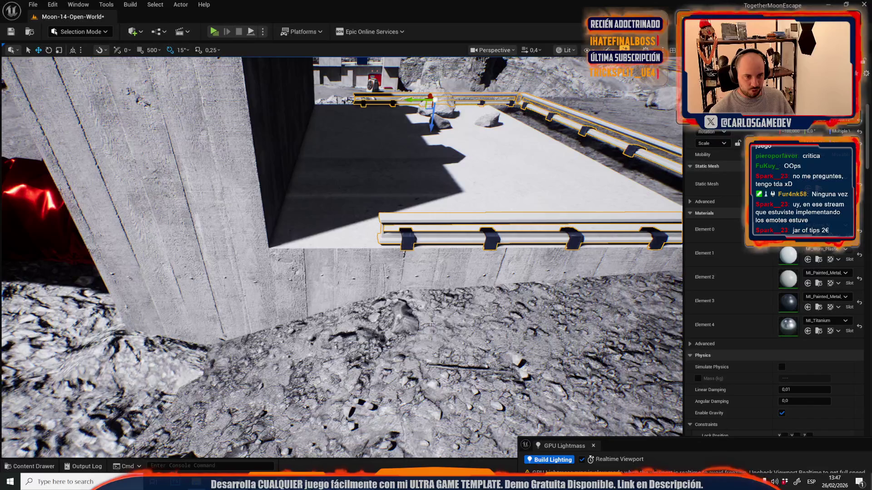
mouse_move(406, 255)
mouse_down()
mouse_move(306, 271)
mouse_move(234, 267)
mouse_up()
scroll(306, 271, down, 2)
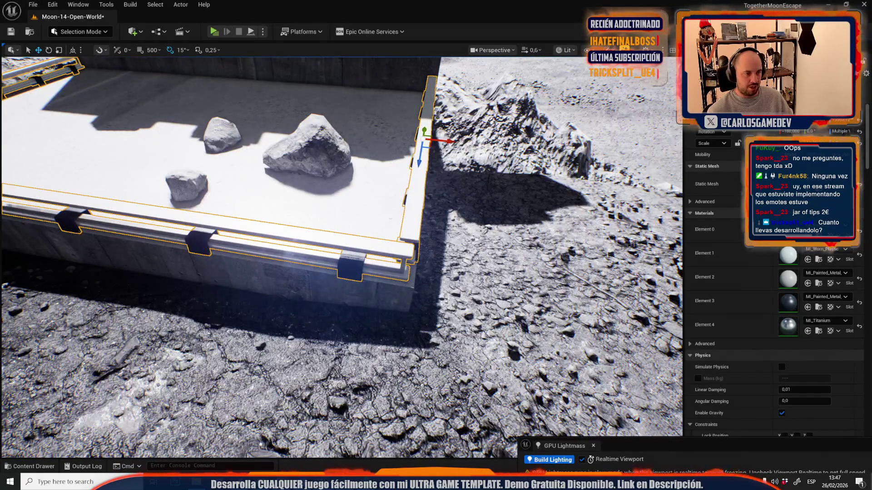
click(238, 247)
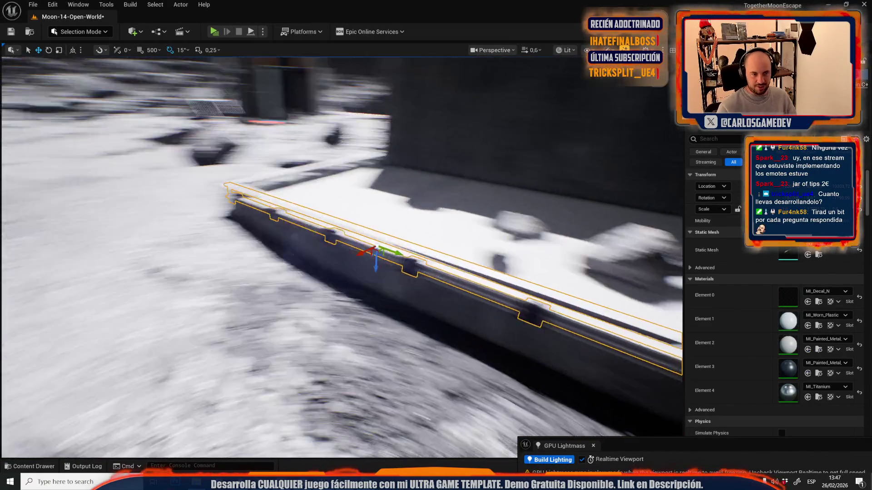
drag(234, 267, 234, 267)
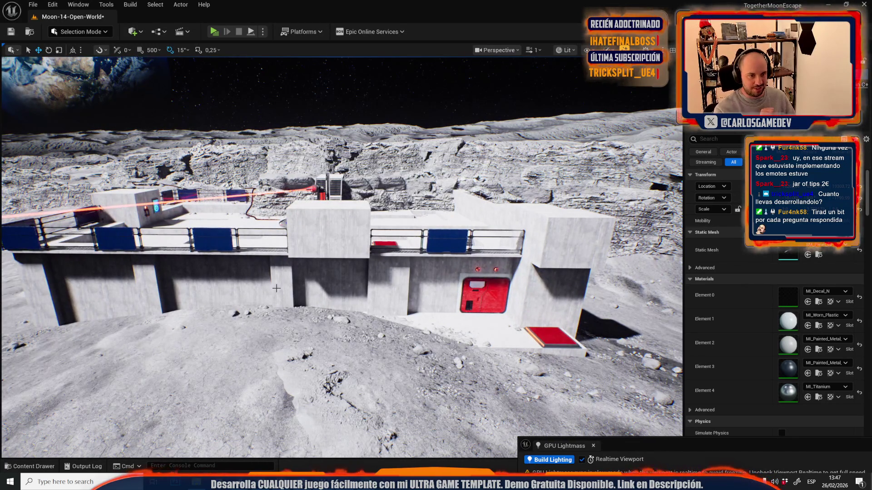
Step: Select the rail by the red hatch and shorten it to fit the block
drag(276, 286, 276, 286)
drag(400, 311, 405, 306)
click(409, 291)
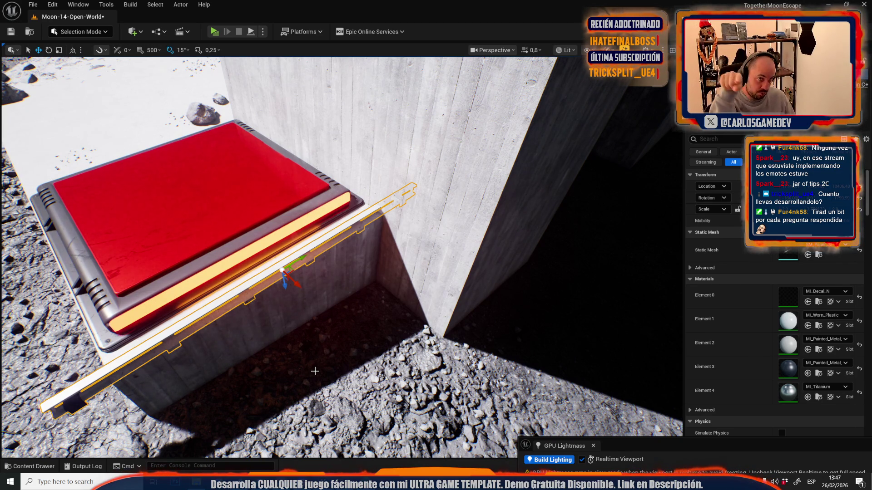
key(f)
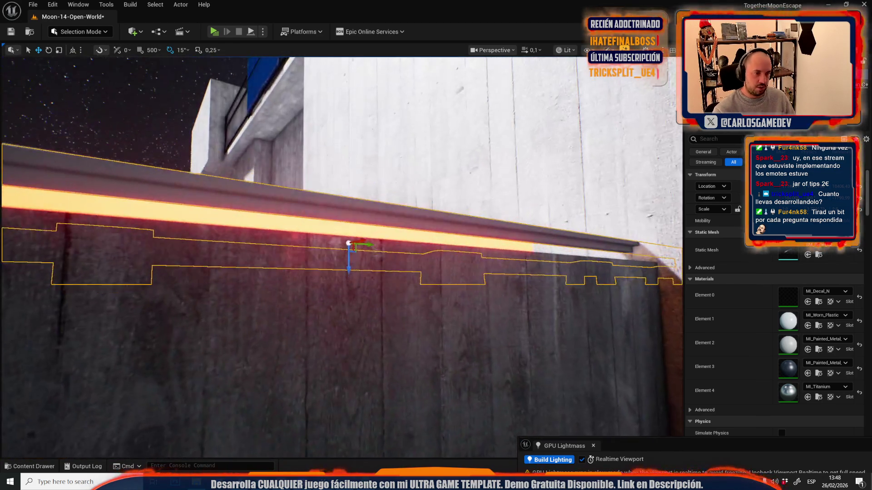
mouse_move(254, 254)
mouse_down()
mouse_move(273, 292)
mouse_move(321, 259)
mouse_move(346, 288)
mouse_up()
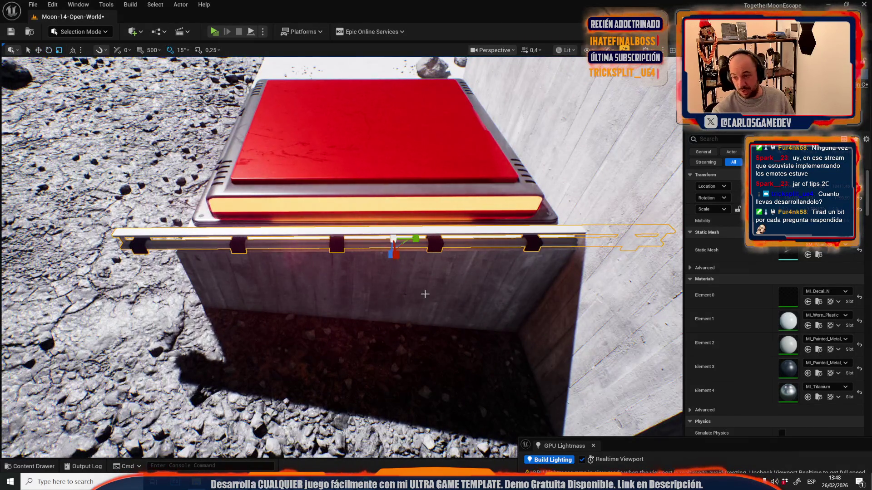
drag(417, 238, 401, 243)
mouse_move(306, 239)
mouse_down()
mouse_move(336, 231)
mouse_move(337, 274)
mouse_up()
Step: Scale the red top panel down slightly
key(e)
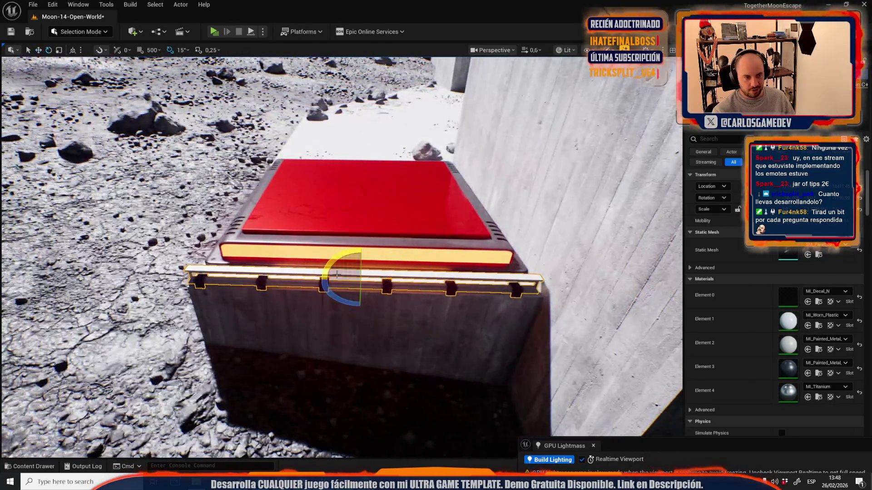
click(342, 209)
key(f)
key(r)
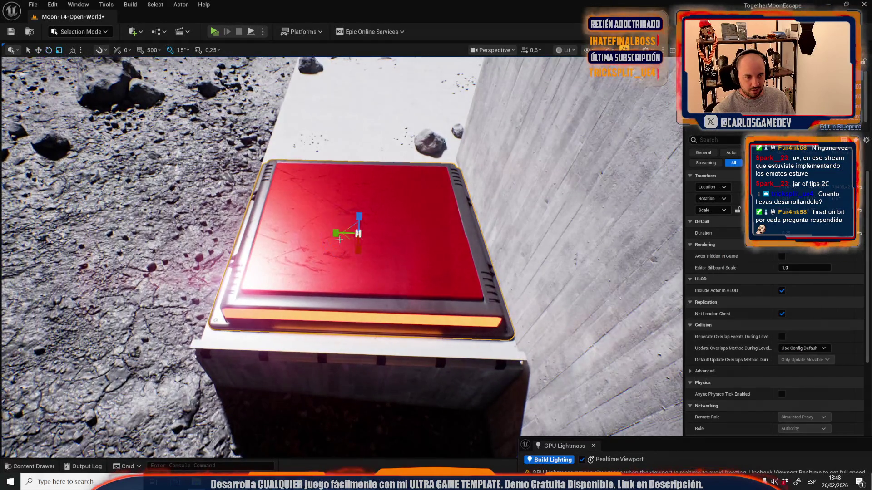
drag(352, 241, 339, 253)
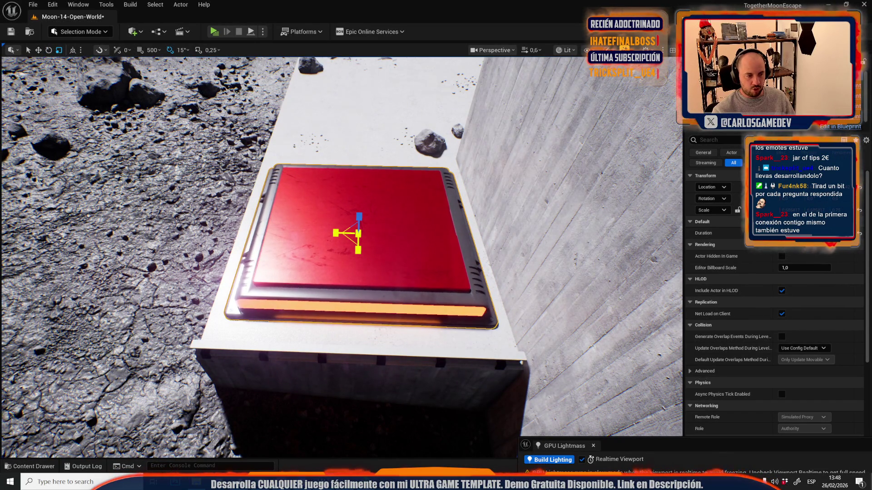
Step: Rotate the trim rail so it lies along the block's top edge
click(333, 363)
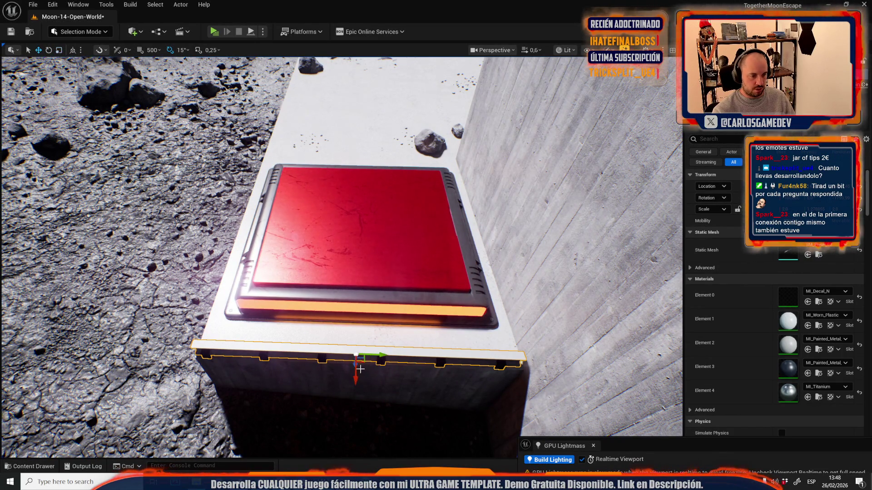
key(e)
mouse_move(323, 366)
mouse_down()
mouse_move(345, 422)
mouse_move(291, 397)
mouse_up()
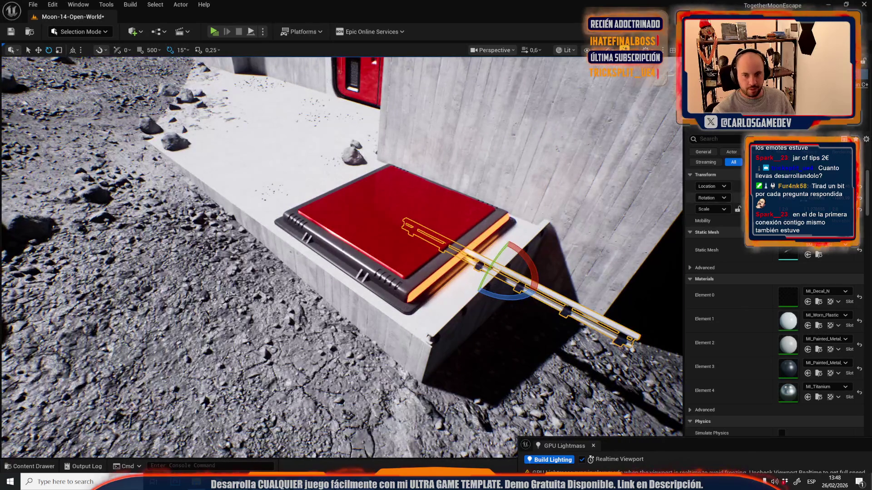
mouse_move(479, 256)
mouse_down()
mouse_move(459, 250)
mouse_move(479, 256)
mouse_up()
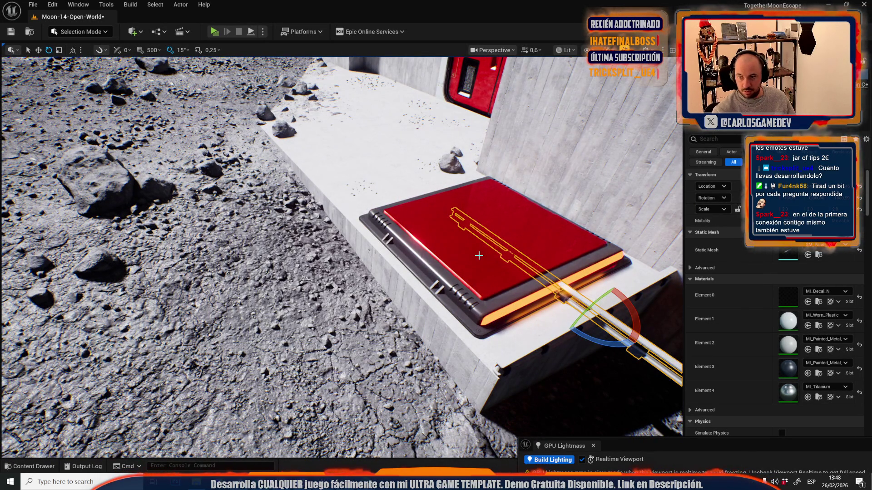
mouse_move(466, 244)
mouse_down()
mouse_move(545, 157)
mouse_move(245, 186)
mouse_move(161, 147)
mouse_up()
Step: Alt-drag a copy of the rail along the block's front-left edge
key(w)
drag(313, 259, 295, 245)
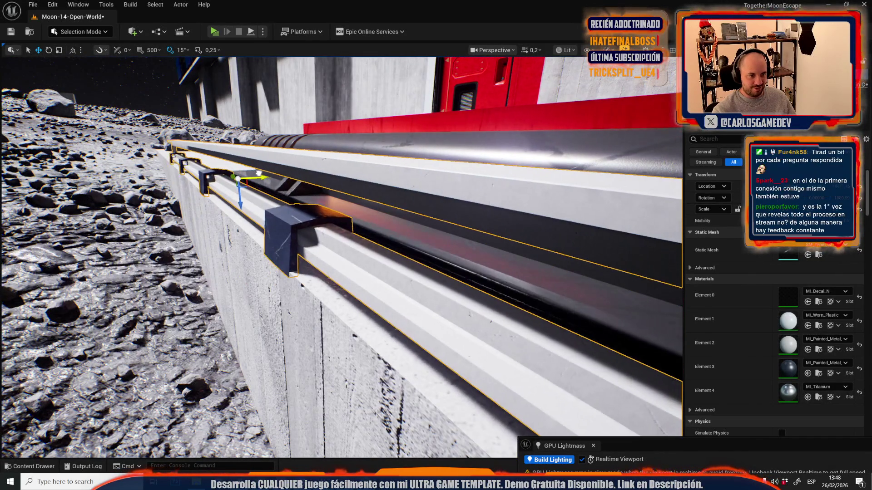
mouse_move(258, 173)
mouse_down()
mouse_move(168, 239)
mouse_move(253, 223)
mouse_up()
mouse_move(508, 208)
mouse_down()
mouse_move(167, 269)
mouse_move(347, 264)
mouse_up()
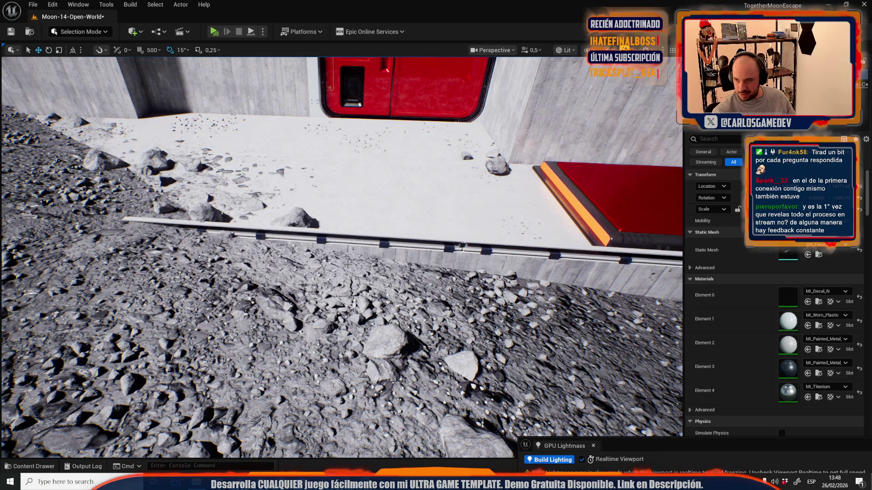
Step: Select the block-edge rail and paste a copy onto the ledge beside the round landing pad
drag(332, 265, 243, 279)
click(243, 278)
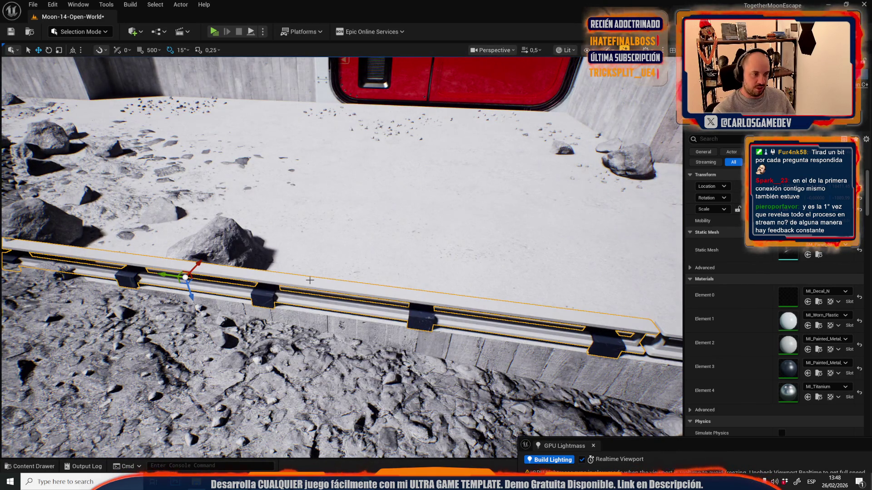
mouse_move(373, 270)
mouse_down()
mouse_move(277, 271)
mouse_move(336, 261)
mouse_up()
key(ctrl+v)
mouse_move(455, 259)
mouse_down()
mouse_move(391, 333)
mouse_move(449, 363)
mouse_move(377, 231)
mouse_move(418, 222)
mouse_move(349, 252)
mouse_move(420, 279)
mouse_move(252, 251)
mouse_move(497, 324)
mouse_move(359, 263)
mouse_move(309, 295)
mouse_move(386, 248)
mouse_move(523, 270)
mouse_move(468, 273)
mouse_move(449, 302)
mouse_move(291, 169)
mouse_move(375, 273)
mouse_up()
scroll(427, 290, up, 1)
scroll(345, 272, down, 7)
scroll(517, 268, up, 3)
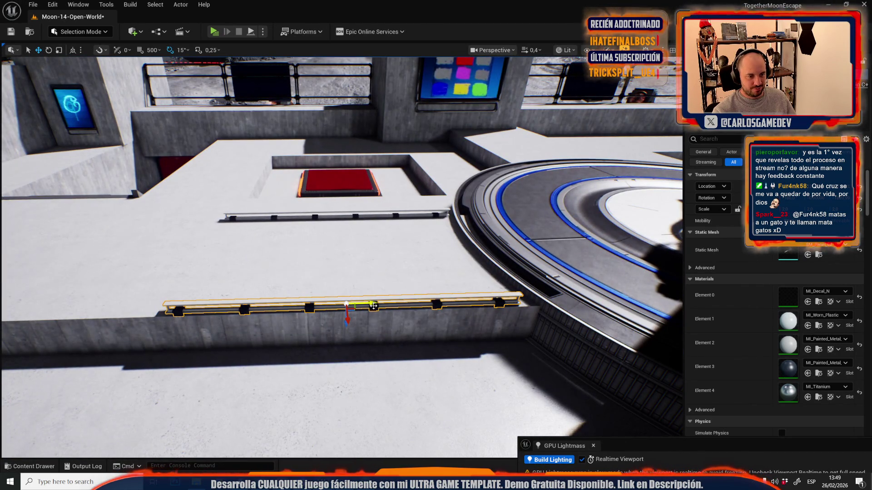
Step: Select both ledge rails and Alt-drag duplicates of them leftward along the ledges
ctrl+click(352, 238)
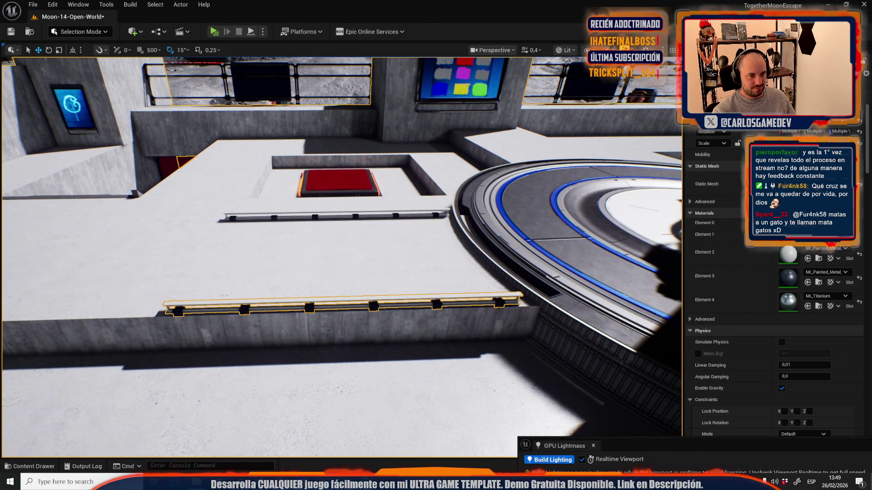
click(339, 217)
ctrl+click(379, 307)
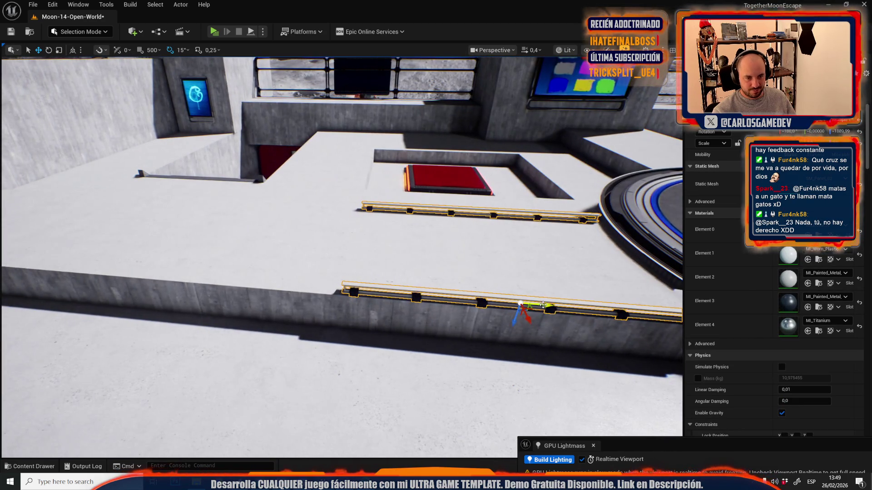
mouse_move(544, 305)
mouse_down()
mouse_move(384, 309)
mouse_move(204, 294)
mouse_up()
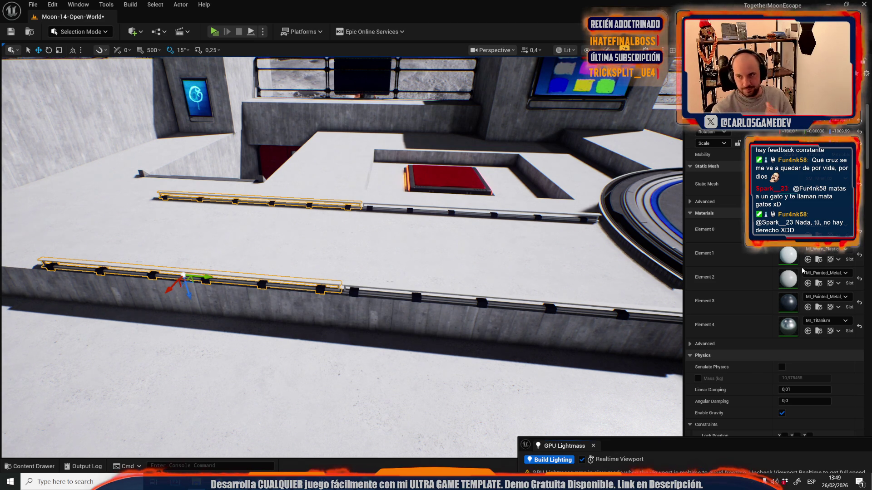
scroll(412, 181, up, 1)
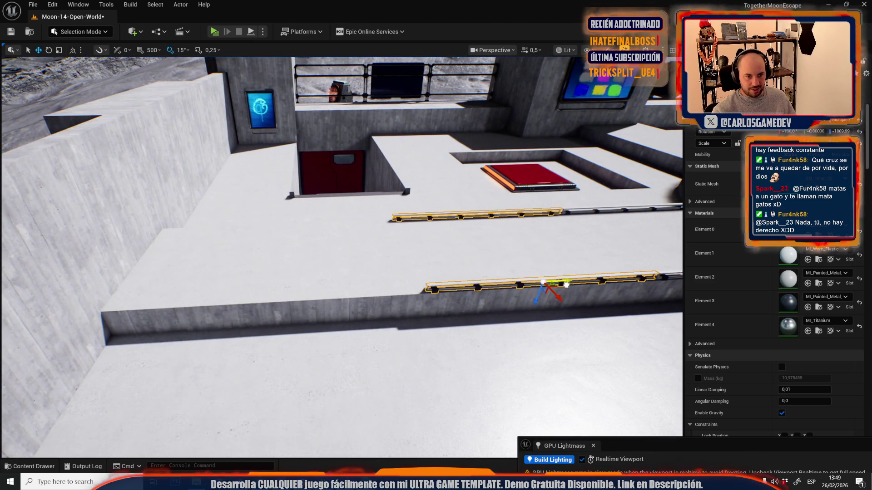
mouse_move(566, 284)
mouse_down()
mouse_move(291, 305)
mouse_move(329, 313)
mouse_up()
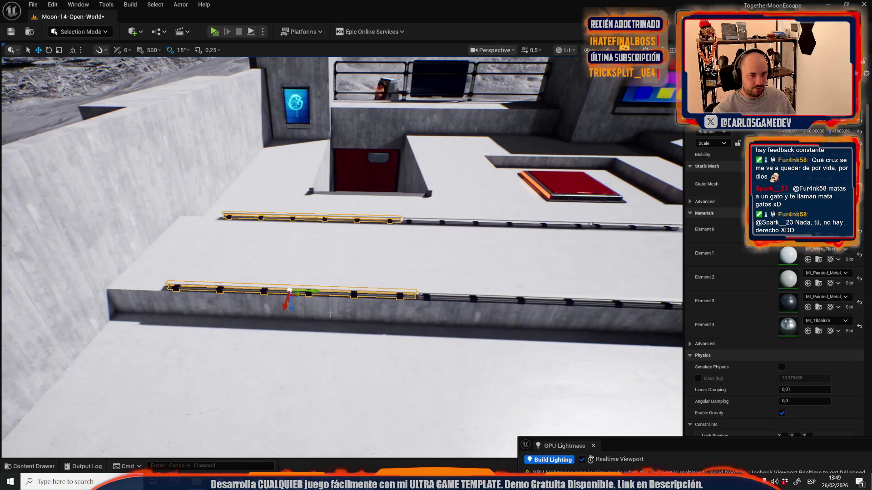
Step: Scale the lower and upper copied rails along X from new pivots to span both ledges
drag(445, 300, 458, 301)
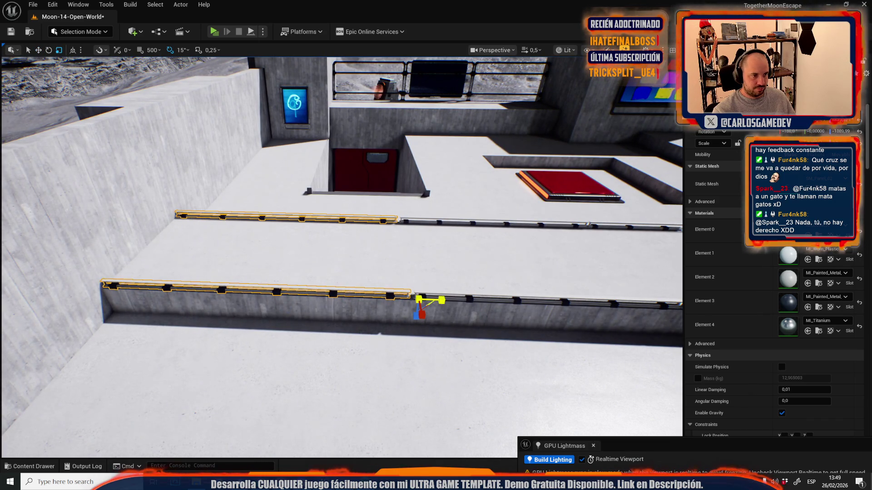
drag(336, 227, 337, 227)
scroll(336, 227, up, 2)
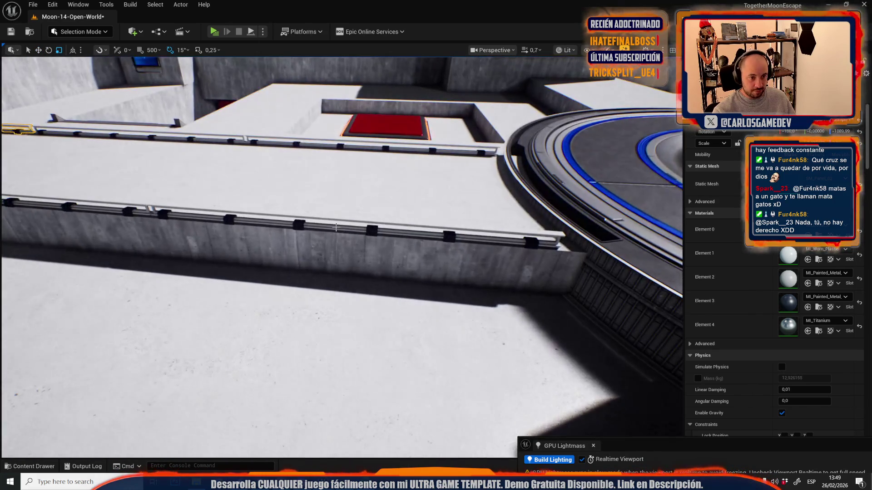
click(326, 223)
click(155, 213)
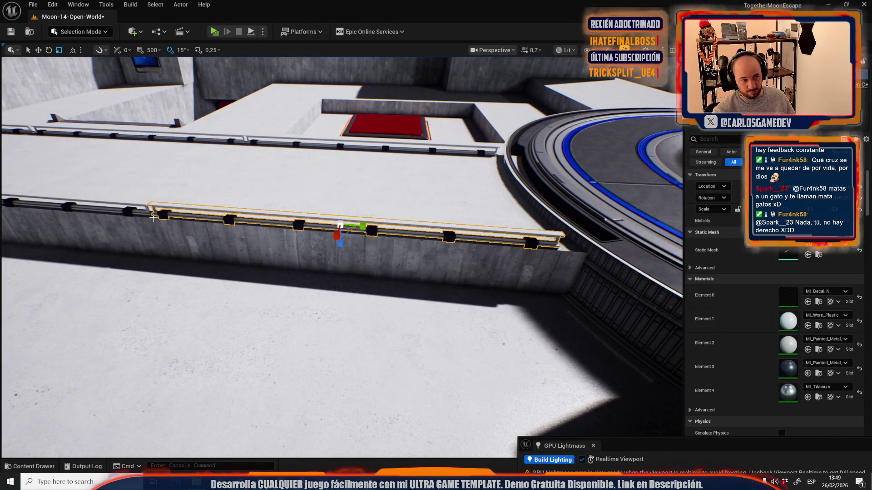
alt+middle_click(153, 218)
drag(174, 220, 179, 218)
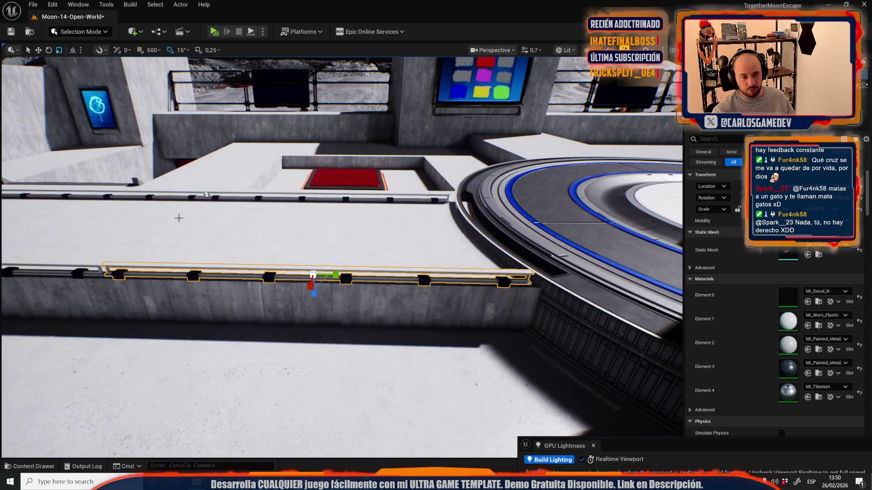
click(258, 196)
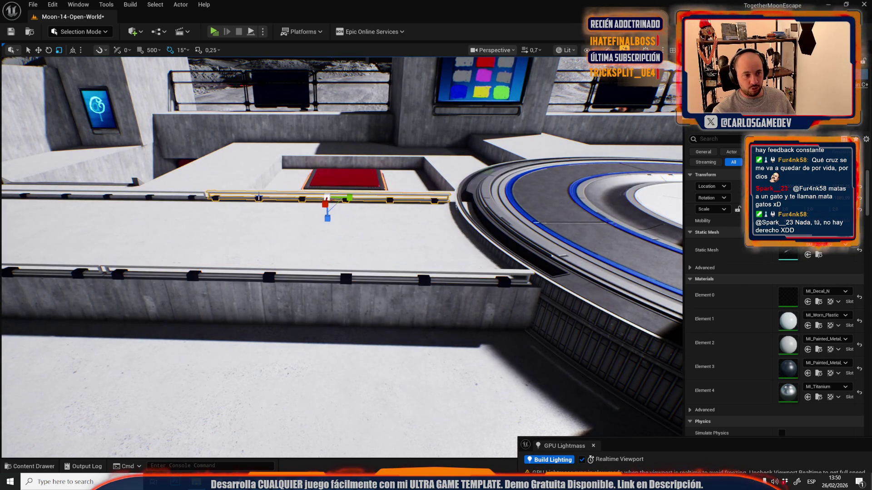
middle_click(212, 201)
drag(233, 201, 234, 201)
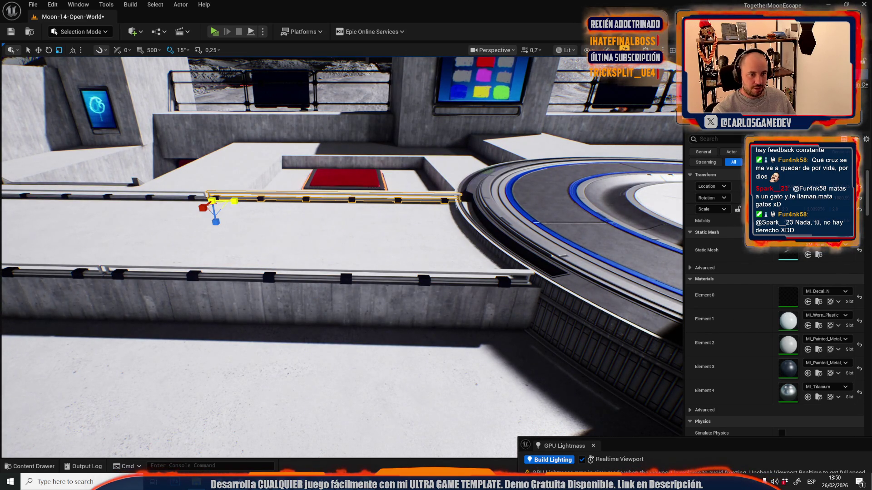
click(236, 202)
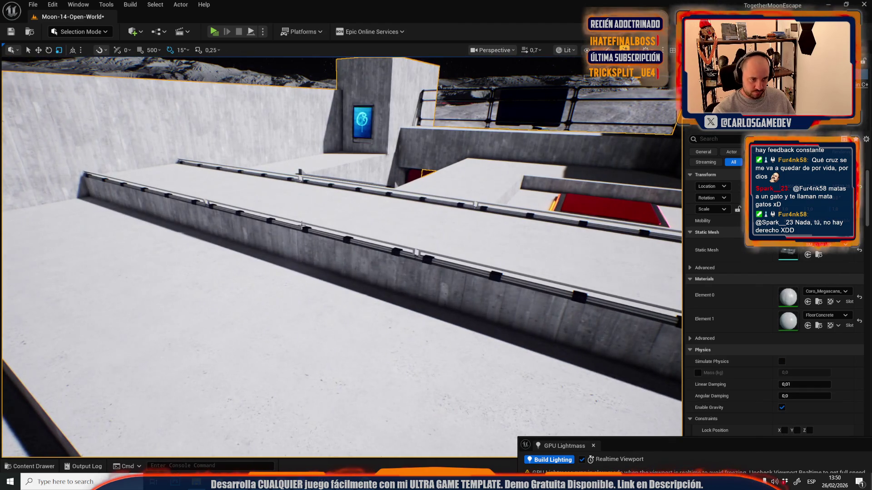
Step: Select the lower rail and focus it at the wall below the window railing
click(299, 227)
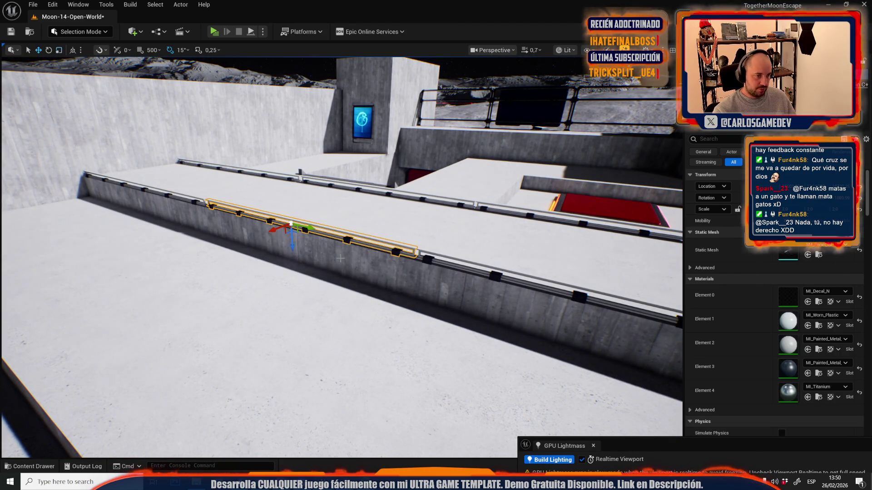
scroll(336, 259, down, 10)
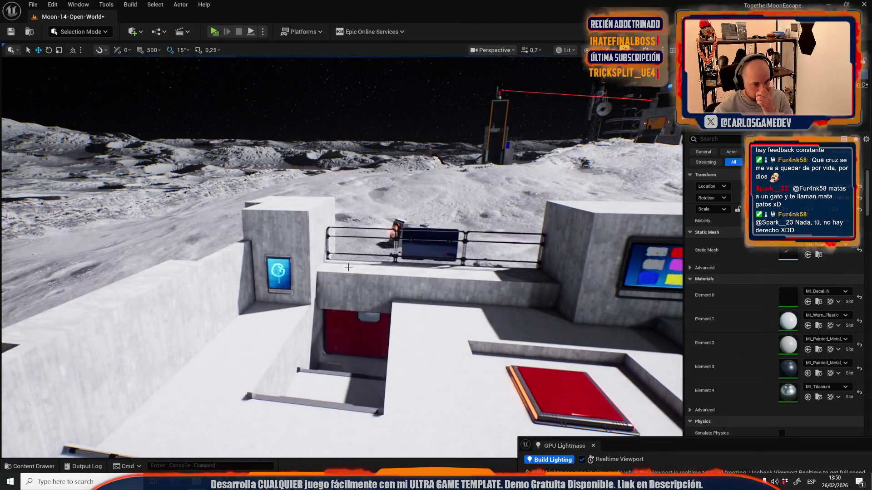
mouse_move(349, 267)
mouse_down()
mouse_move(350, 245)
mouse_move(309, 218)
mouse_move(268, 282)
mouse_move(331, 255)
mouse_move(326, 264)
mouse_up()
scroll(327, 263, down, 1)
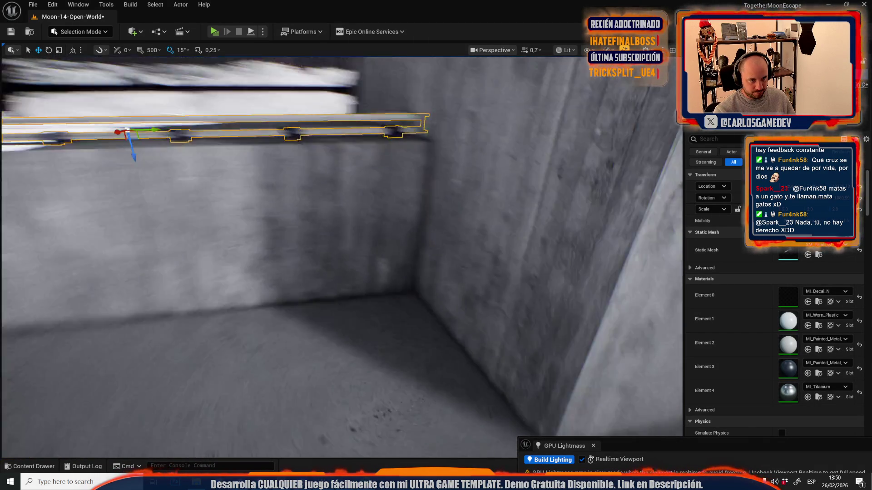
key(f)
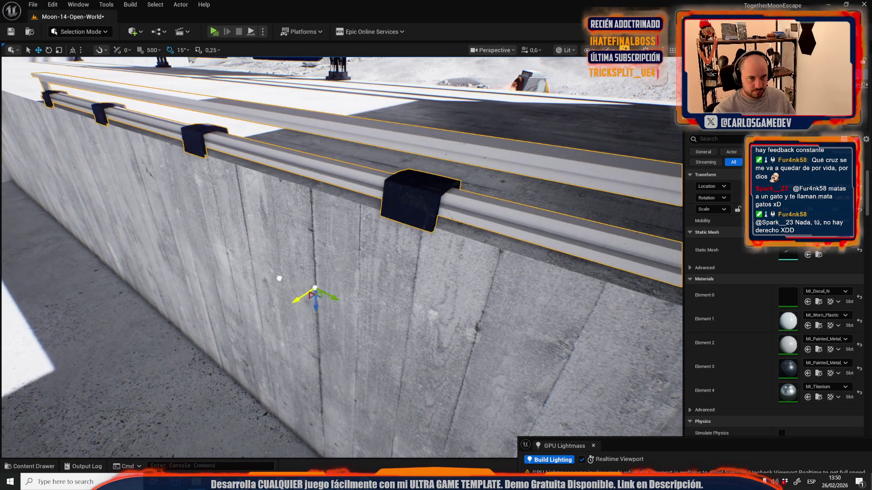
key(f)
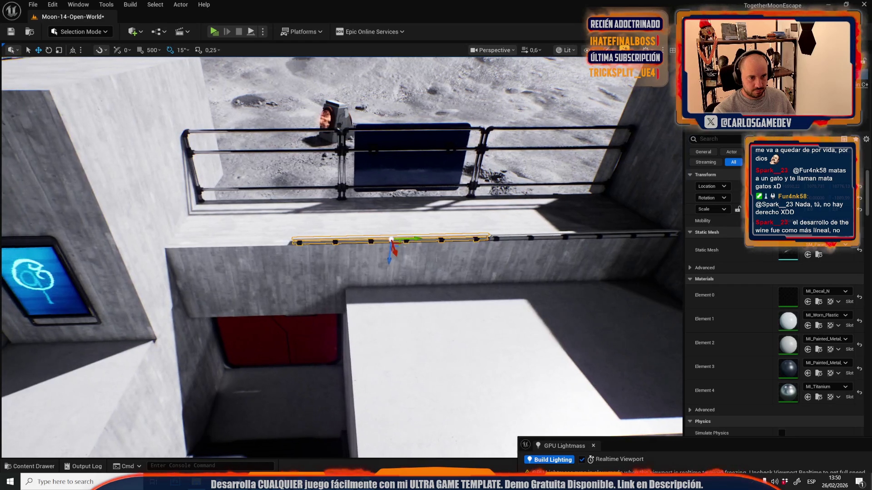
Step: Slide the rail left and scale it along X across the full wall top
mouse_move(421, 238)
mouse_down()
mouse_move(182, 249)
mouse_move(223, 255)
mouse_up()
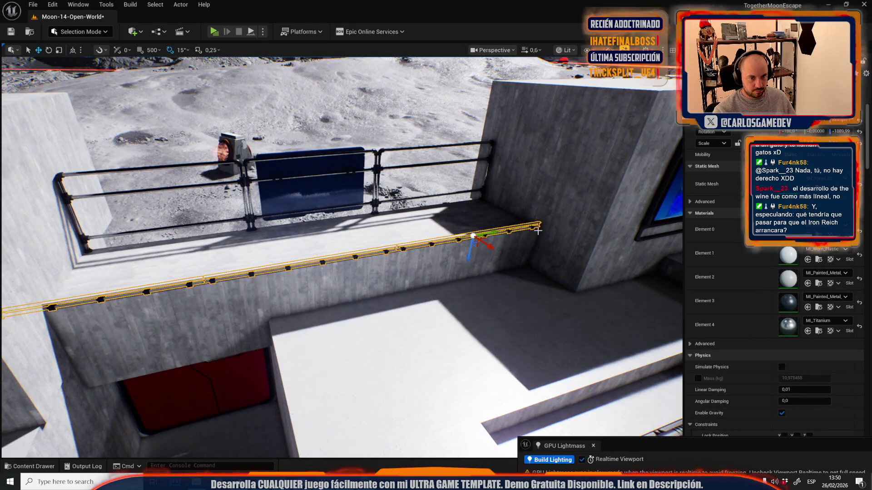
key(e)
key(r)
mouse_move(558, 227)
mouse_down()
mouse_move(547, 227)
mouse_move(558, 226)
mouse_up()
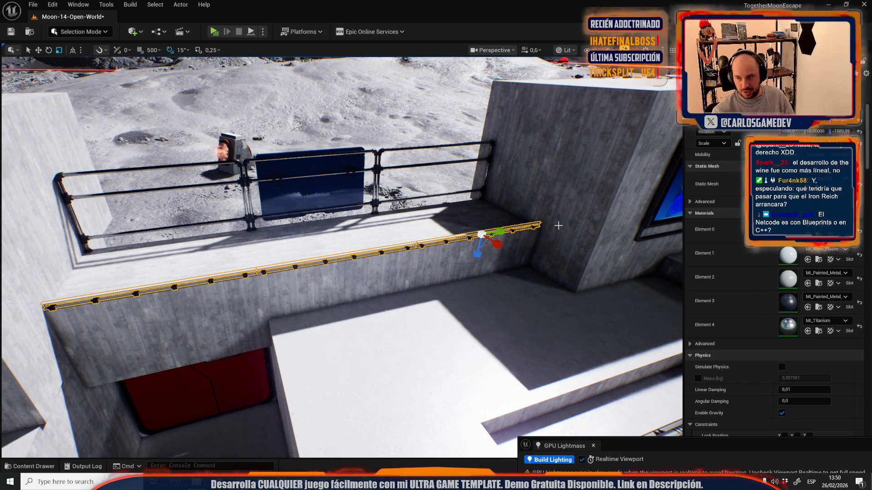
click(331, 257)
key(e)
key(w)
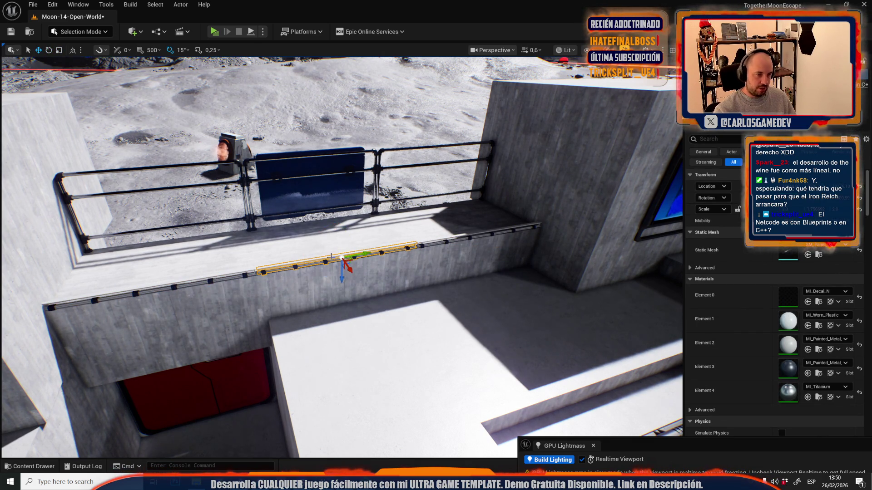
mouse_move(342, 259)
mouse_down()
mouse_move(209, 254)
mouse_move(444, 294)
mouse_up()
Step: Rotate the rail along the edge beside the blue-ringed platform and Alt-drag a copy leftward
key(f)
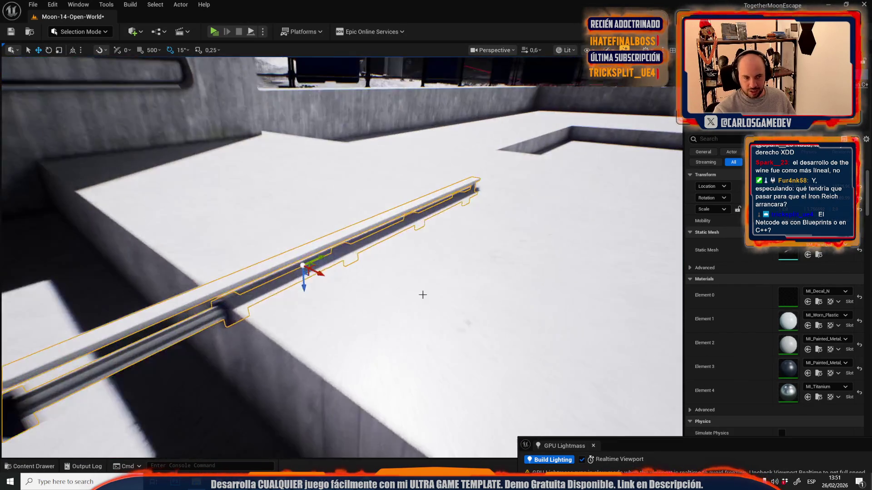
drag(294, 290, 508, 226)
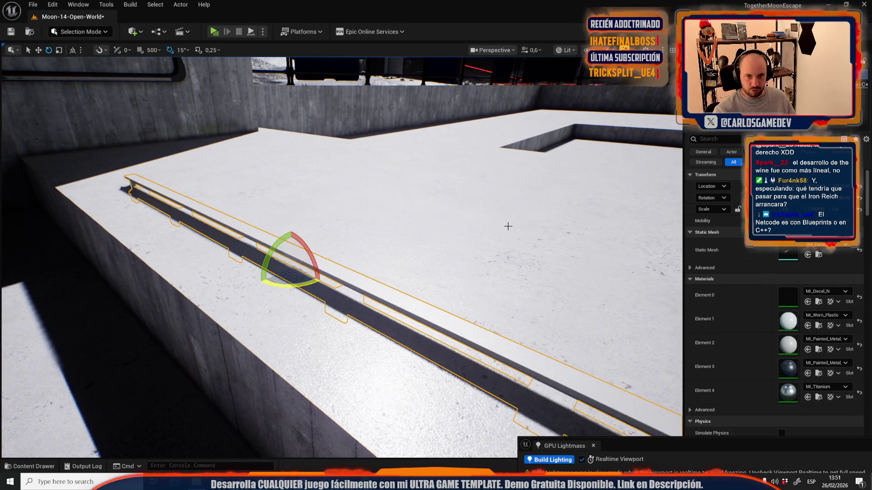
mouse_move(396, 227)
mouse_down()
mouse_move(350, 220)
mouse_move(324, 236)
mouse_move(330, 227)
mouse_move(224, 203)
mouse_move(256, 205)
mouse_up()
key(r)
scroll(228, 204, up, 2)
alt+drag(385, 259, 69, 257)
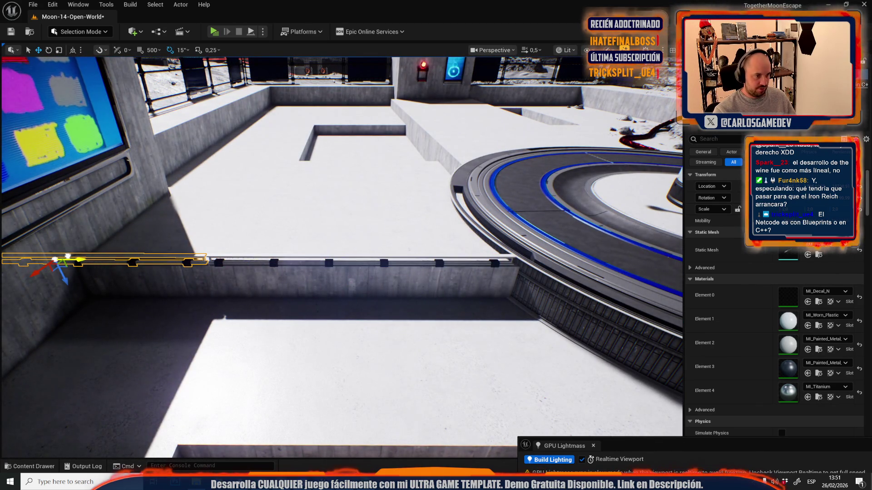
Step: Select both ledge rails and scale them down from the left end
ctrl+click(385, 264)
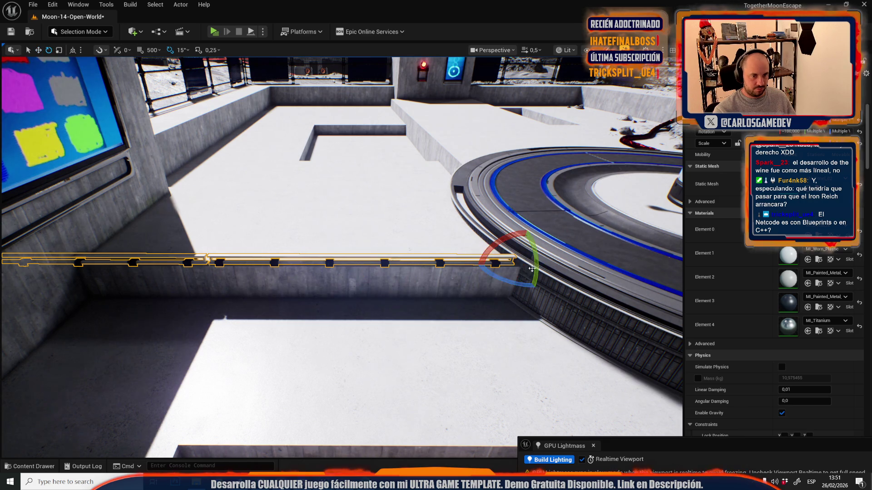
key(r)
drag(539, 265, 477, 236)
scroll(477, 237, up, 1)
Step: Set the pivot at the rail's left end and stretch it along X to the wall
key(w)
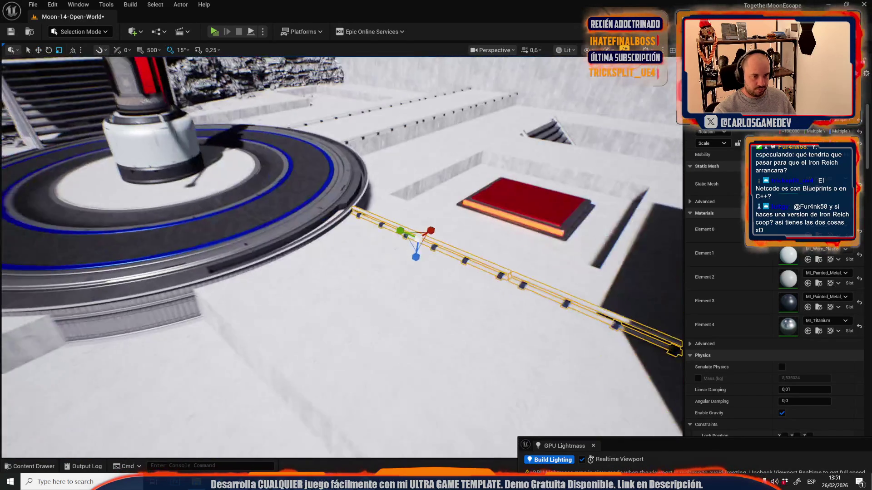
scroll(421, 232, down, 2)
drag(422, 233, 395, 223)
scroll(372, 330, down, 1)
mouse_move(373, 330)
mouse_down()
mouse_move(336, 318)
mouse_move(359, 323)
mouse_up()
scroll(352, 324, up, 1)
scroll(341, 322, up, 3)
alt+middle_click(68, 232)
drag(63, 232, 447, 218)
key(Escape)
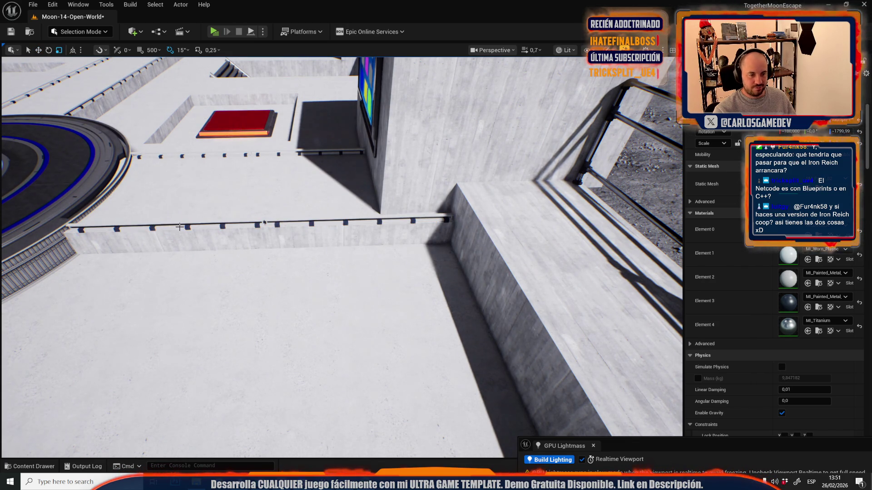
Step: Save the Moon-14-Open-World map, then select the railing strip under the wall screen
key(ctrl+s)
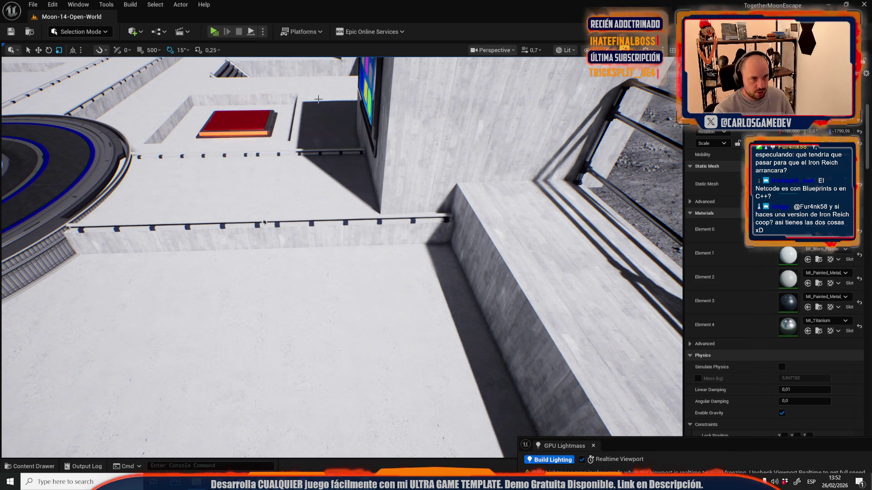
drag(318, 99, 314, 137)
mouse_move(265, 266)
mouse_down()
mouse_move(254, 304)
mouse_move(327, 290)
mouse_move(318, 273)
mouse_move(291, 281)
mouse_move(323, 291)
mouse_move(296, 195)
mouse_move(236, 213)
mouse_move(606, 233)
mouse_move(645, 204)
mouse_up()
click(296, 196)
drag(454, 236, 439, 242)
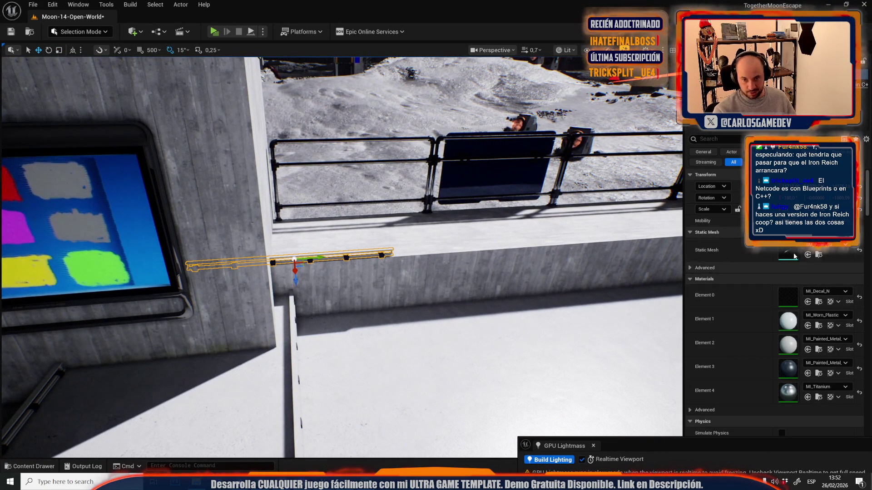
Step: Focus on the railing and slide it right along the wall
key(f)
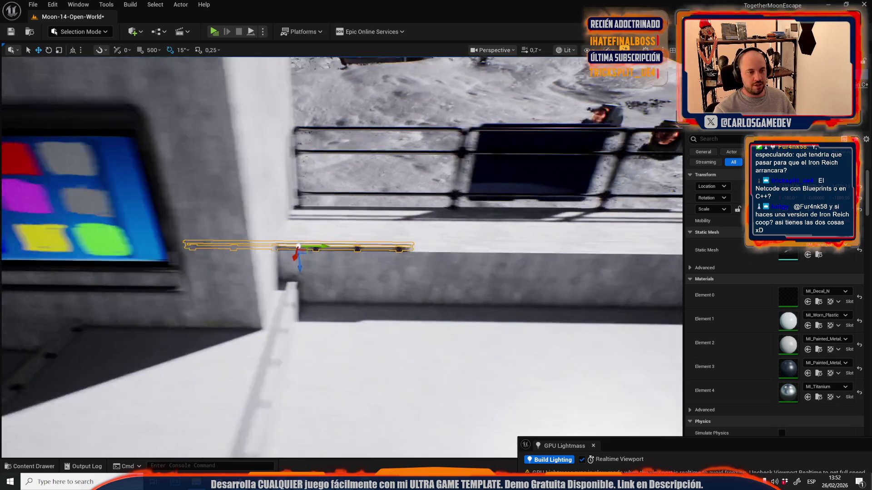
mouse_move(320, 246)
mouse_down()
mouse_move(436, 278)
mouse_move(429, 280)
mouse_up()
scroll(370, 265, down, 5)
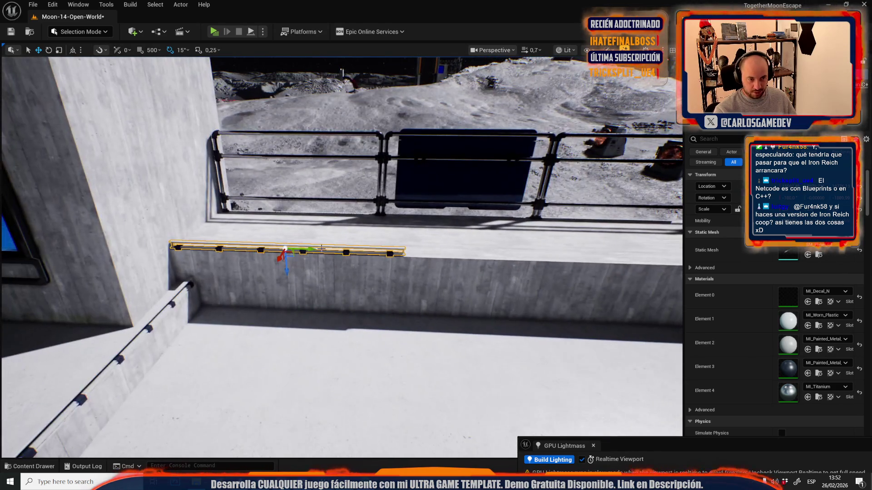
mouse_move(305, 247)
mouse_down()
mouse_move(566, 253)
mouse_move(552, 257)
mouse_up()
key(f)
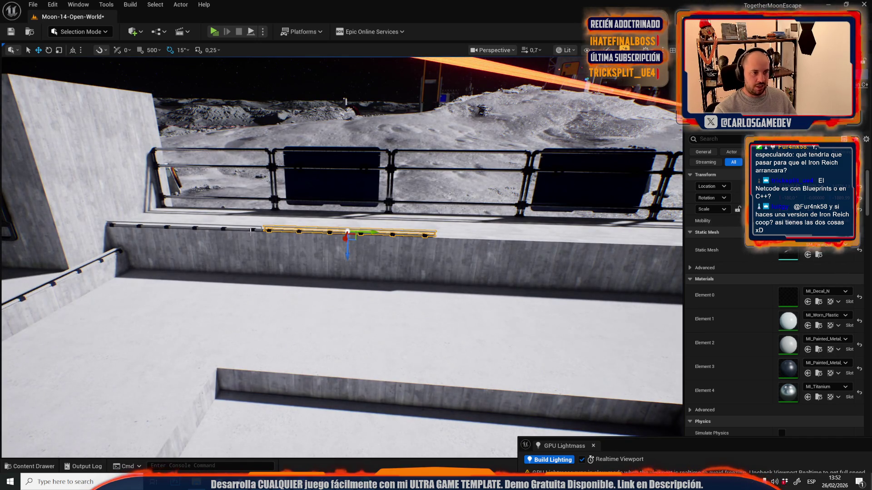
Step: Add the left segment to the selection and Alt-drag a duplicate to the right
ctrl+click(252, 230)
mouse_move(206, 227)
mouse_down()
mouse_move(558, 254)
mouse_move(554, 259)
mouse_up()
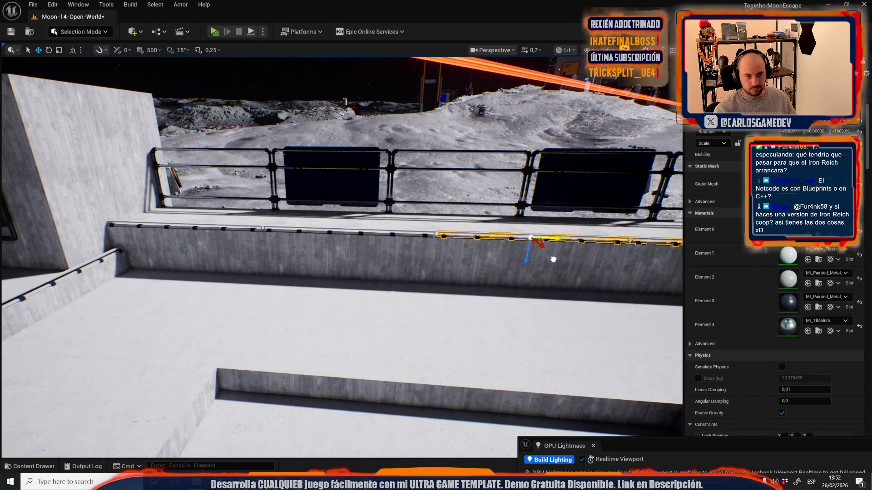
key(f)
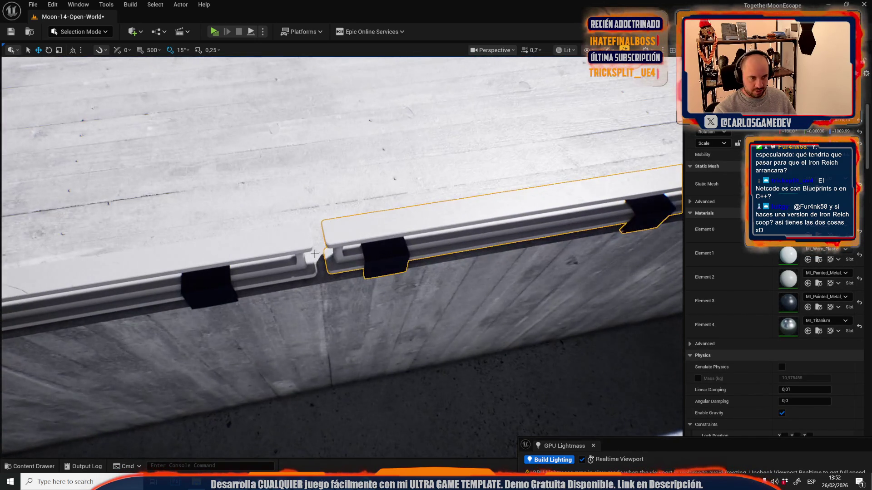
scroll(334, 252, up, 3)
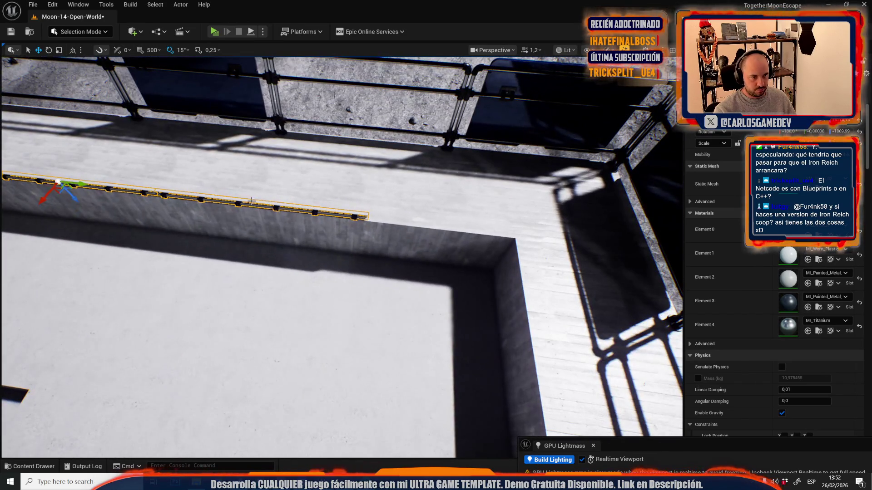
click(250, 201)
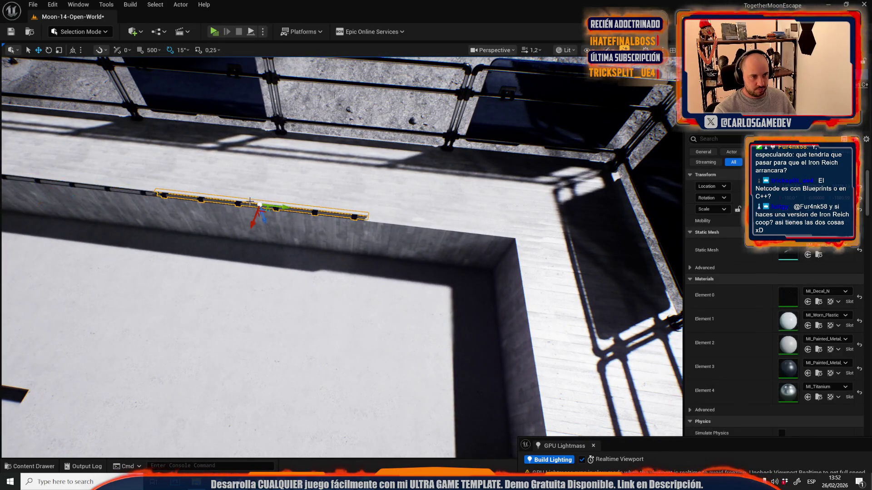
Step: Rotate the railing segment to 105° and slide it onto the pit's concrete wall top
mouse_move(276, 208)
mouse_down()
mouse_move(472, 227)
mouse_move(522, 255)
mouse_move(441, 261)
mouse_up()
key(f)
key(e)
mouse_move(300, 149)
mouse_down()
mouse_move(290, 182)
mouse_move(212, 177)
mouse_up()
key(w)
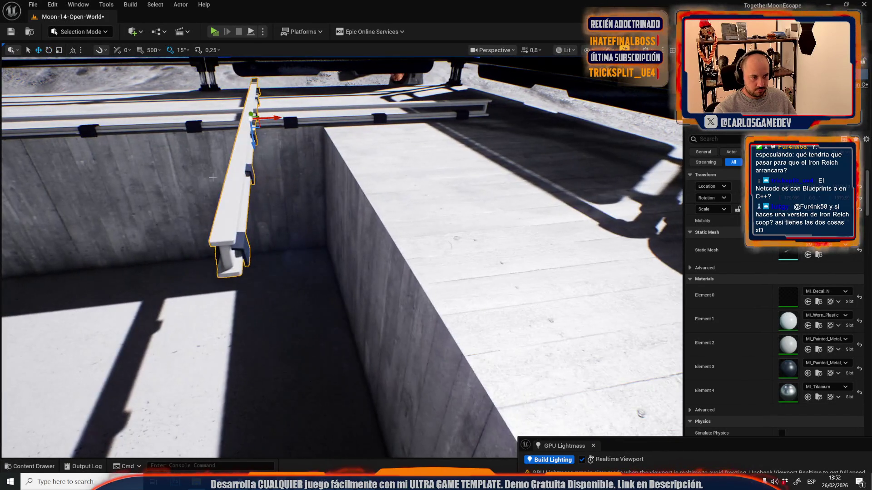
mouse_move(275, 118)
mouse_down()
mouse_move(409, 117)
mouse_move(354, 117)
mouse_move(353, 150)
mouse_up()
scroll(353, 149, down, 6)
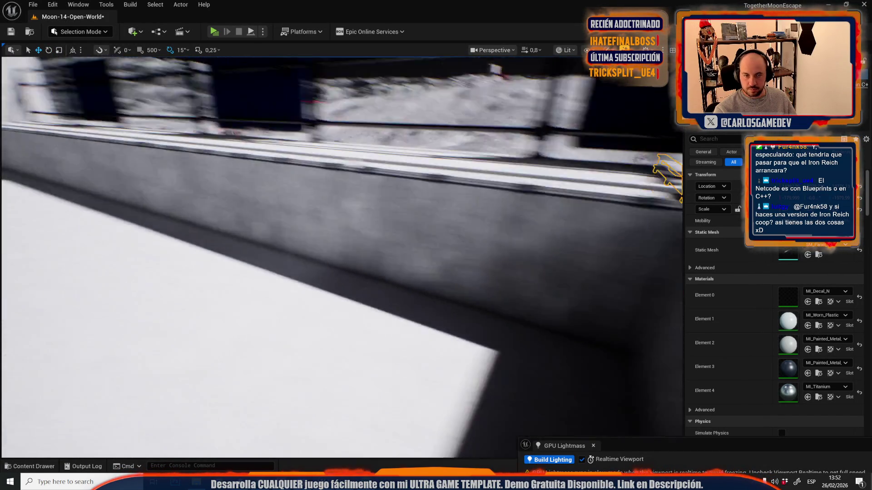
key(f)
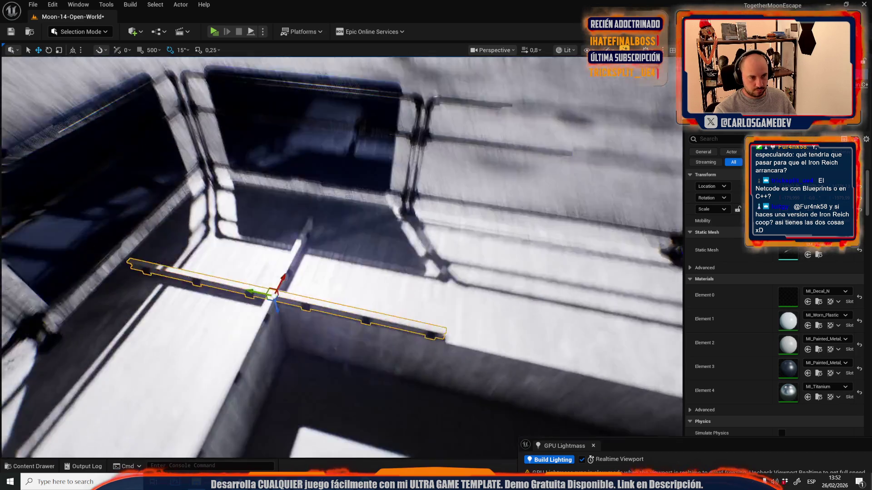
drag(410, 250, 492, 238)
mouse_move(377, 254)
mouse_down()
mouse_move(345, 267)
mouse_move(377, 254)
mouse_move(361, 246)
mouse_move(393, 238)
mouse_up()
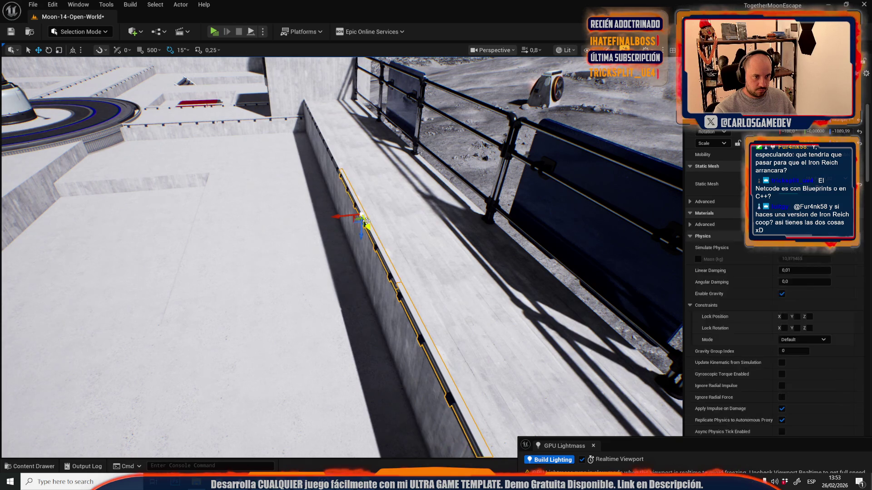
Step: Undo the stray change and select the horizontal ledge rail
mouse_move(333, 162)
mouse_down()
mouse_move(322, 155)
mouse_move(165, 187)
mouse_up()
key(ctrl+z)
key(e)
key(r)
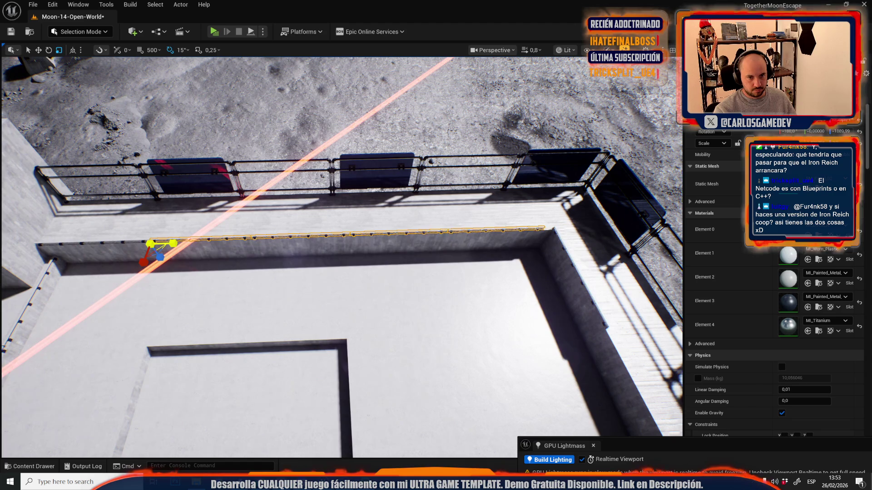
mouse_move(287, 271)
mouse_down()
mouse_move(358, 297)
mouse_move(180, 289)
mouse_up()
click(362, 298)
key(ctrl+z)
key(w)
Step: Alt-drag a copy further along the wall and stretch it toward the corner
drag(223, 267, 458, 291)
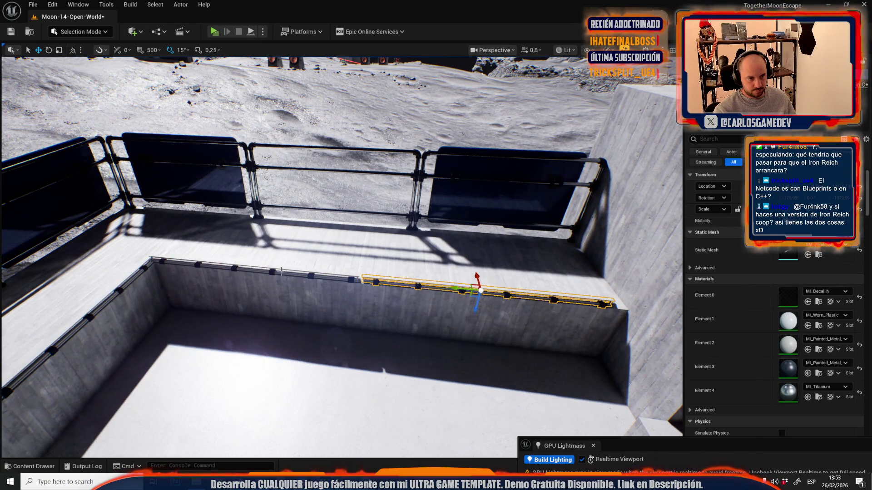
key(e)
key(r)
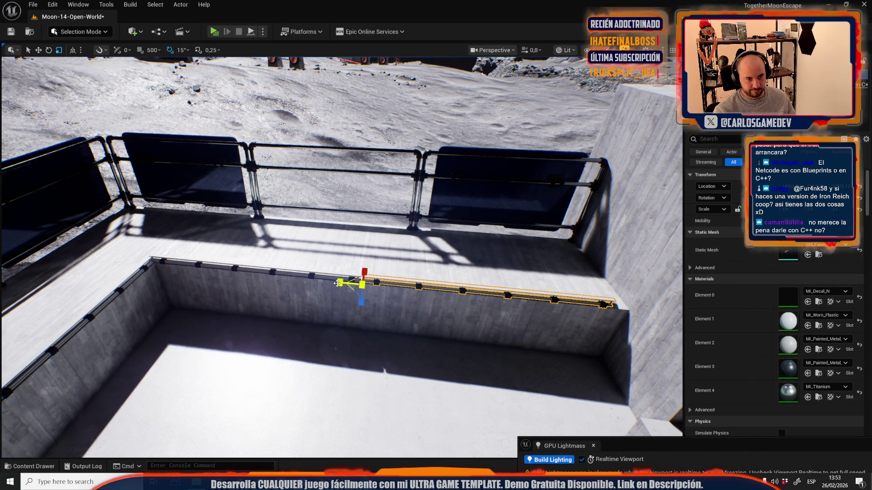
drag(340, 283, 336, 282)
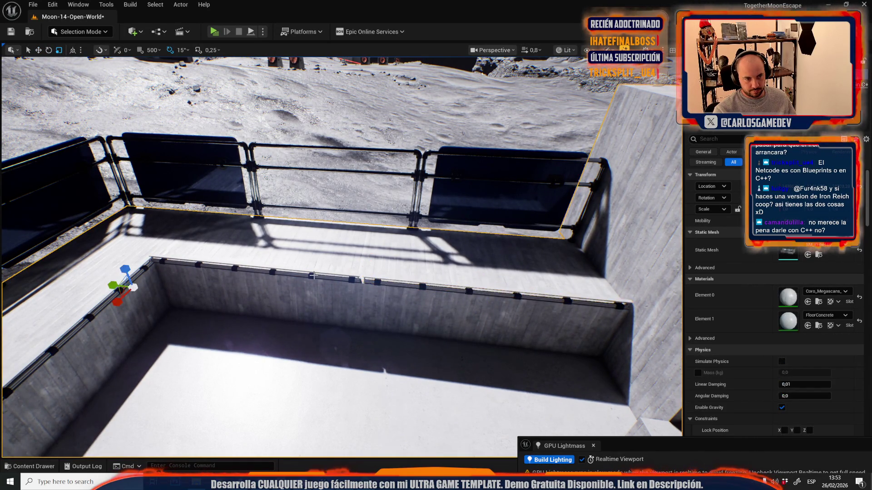
key(w)
key(w)
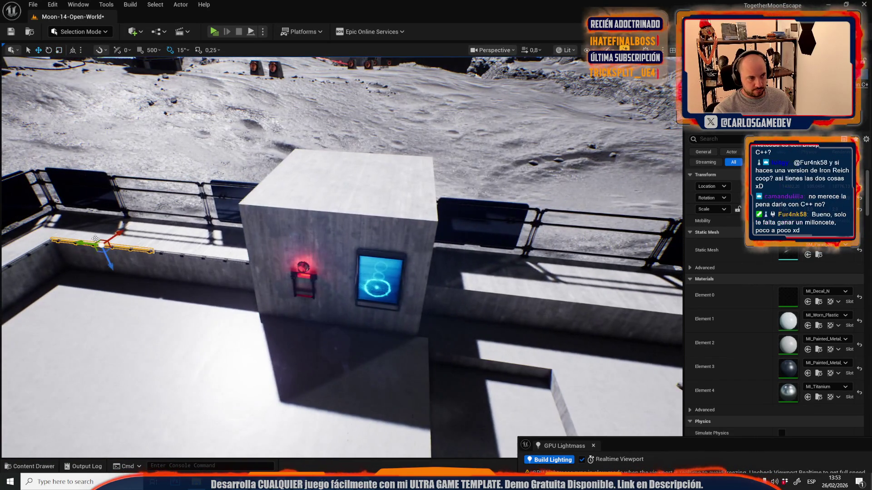
Step: Move the rail to the wall right of the red-light box and butt a Y-axis duplicate against it
mouse_move(82, 243)
mouse_down()
mouse_move(506, 303)
mouse_move(478, 305)
mouse_up()
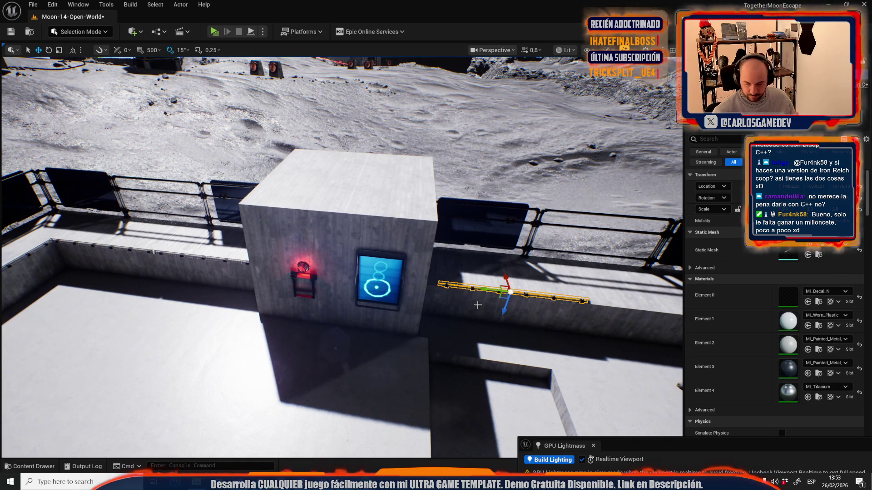
key(f)
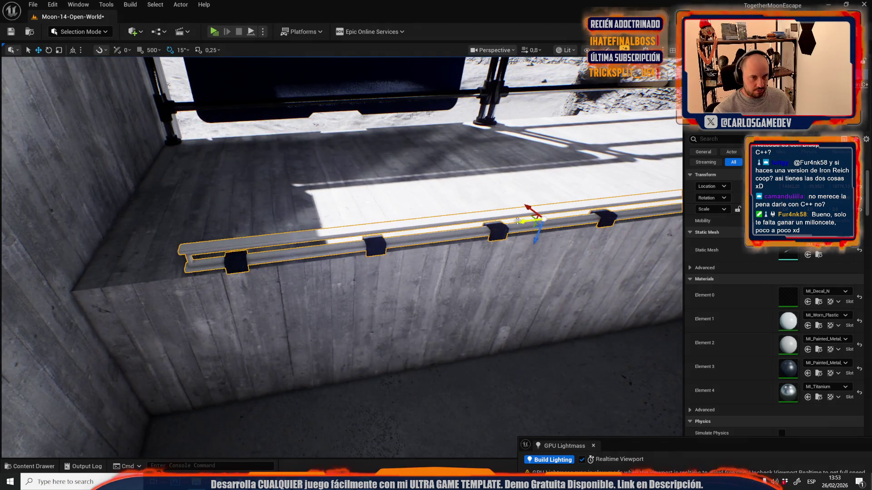
scroll(439, 234, up, 2)
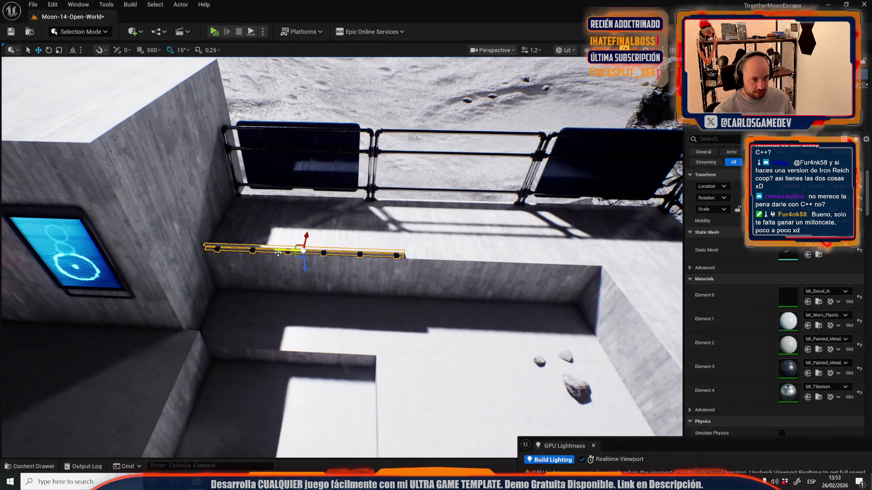
mouse_move(286, 251)
mouse_down()
mouse_move(508, 251)
mouse_move(486, 257)
mouse_up()
scroll(473, 283, down, 2)
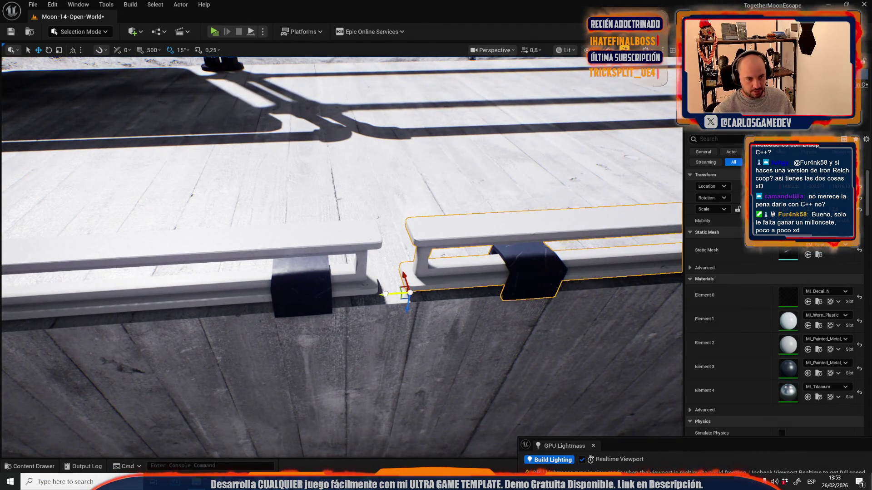
drag(382, 295, 365, 295)
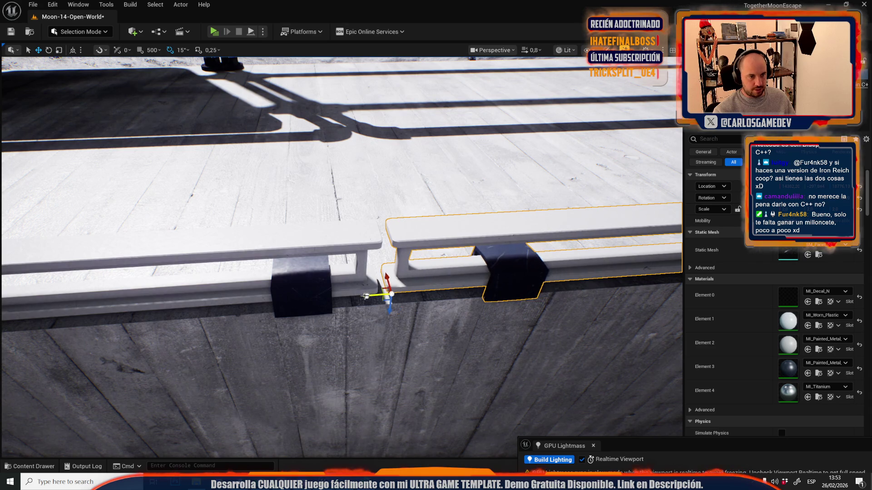
scroll(346, 287, up, 2)
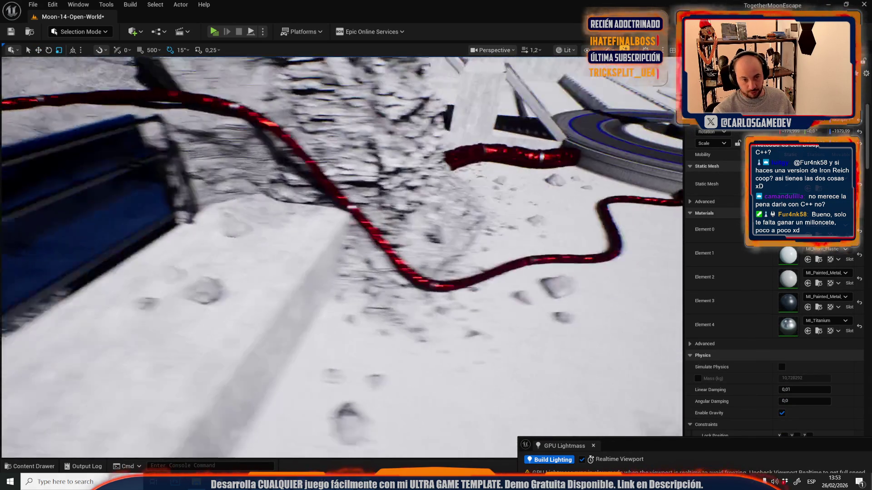
Step: Rotate the railing -90° in yaw to run along the pit wall top, checking it from above
key(w)
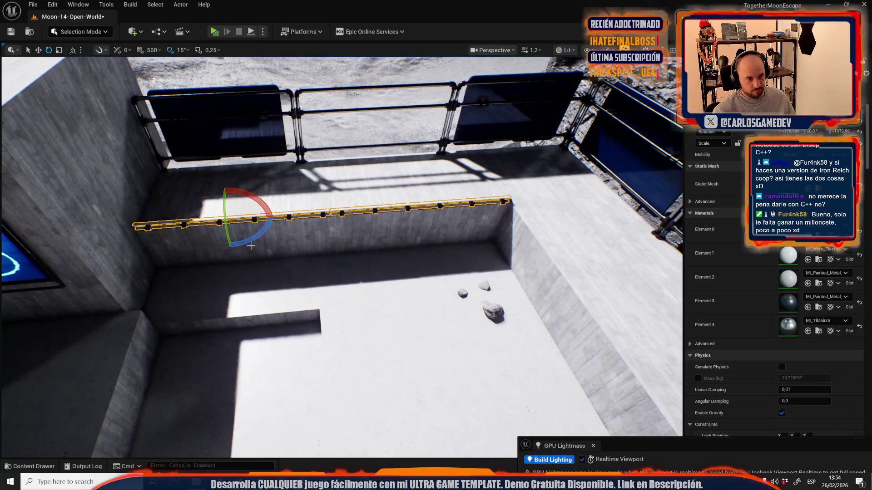
mouse_move(259, 236)
mouse_down()
mouse_move(274, 218)
mouse_move(521, 253)
mouse_move(552, 245)
mouse_up()
scroll(393, 260, down, 3)
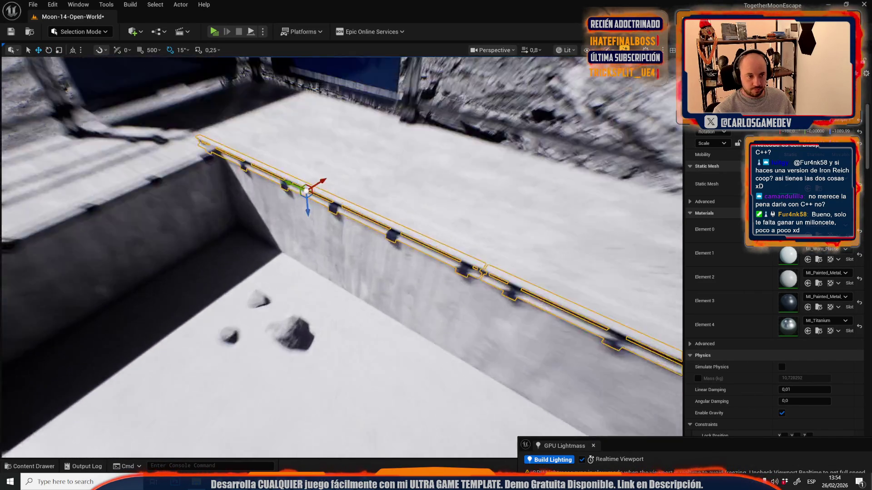
scroll(341, 257, down, 1)
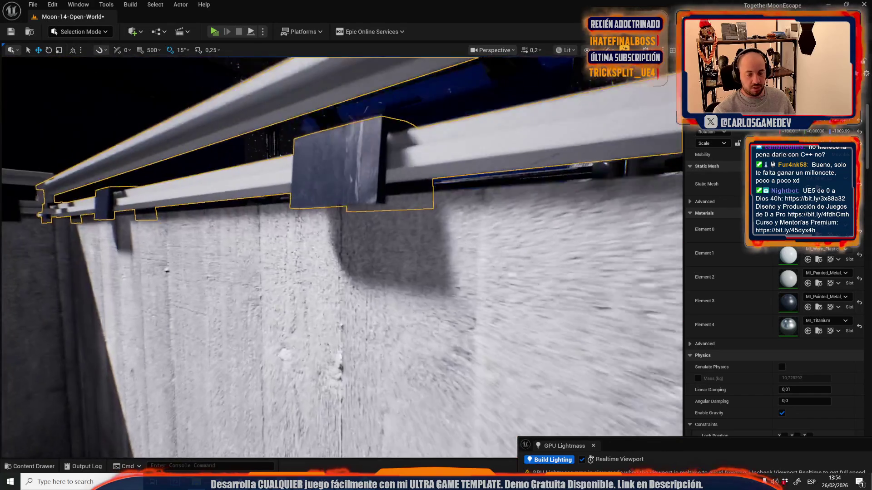
drag(355, 252, 394, 242)
scroll(394, 242, up, 3)
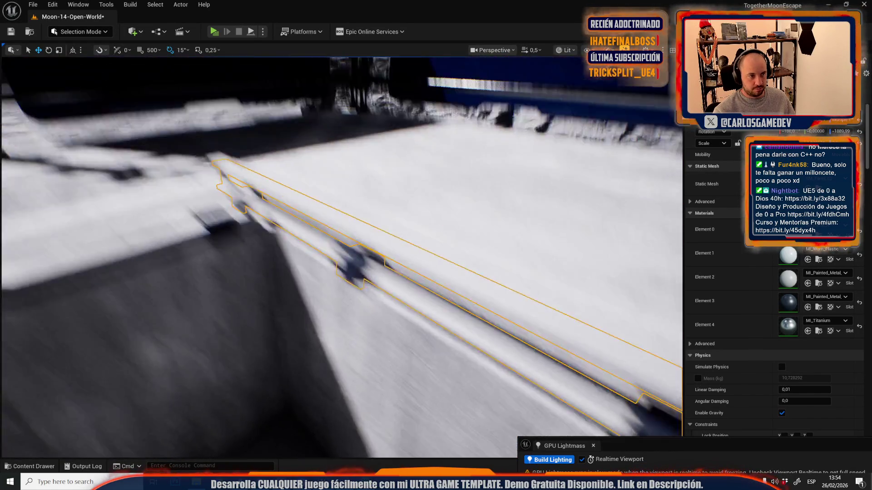
drag(258, 237, 357, 248)
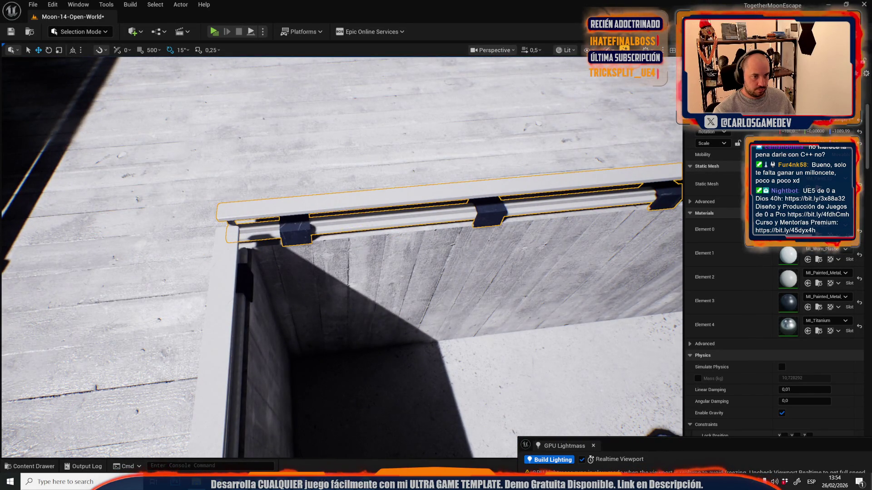
scroll(127, 235, up, 3)
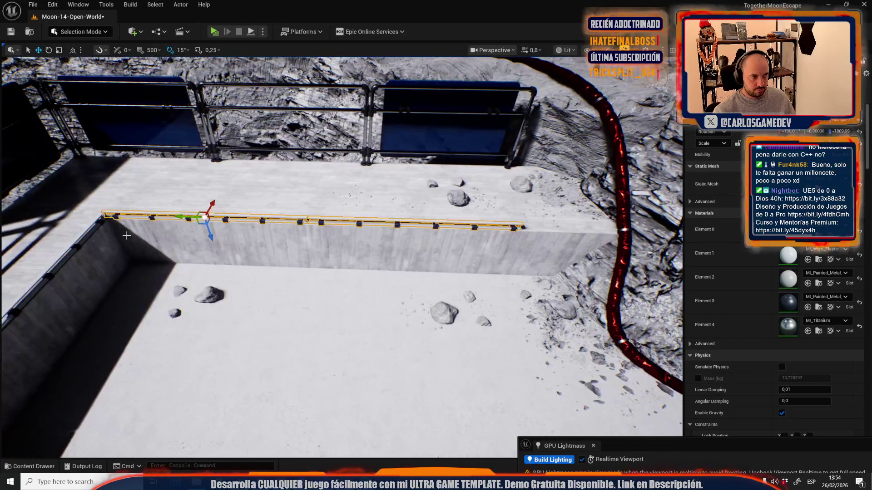
key(r)
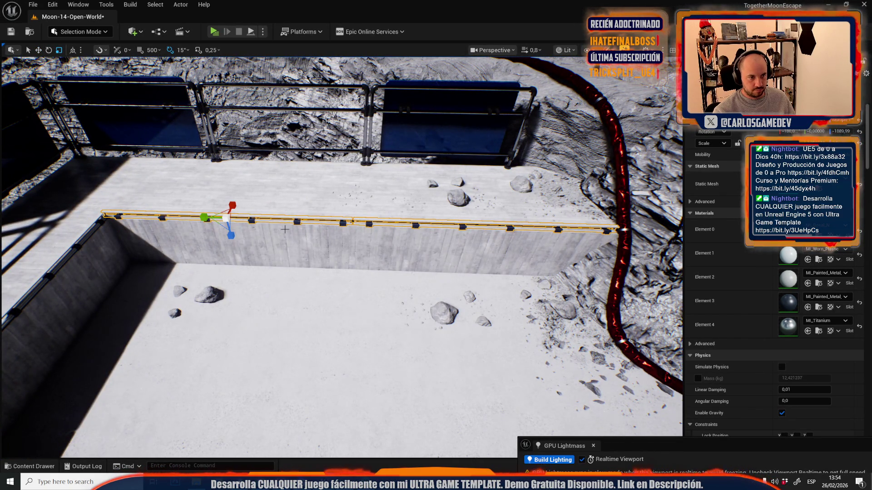
scroll(772, 318, up, 5)
scroll(303, 243, up, 2)
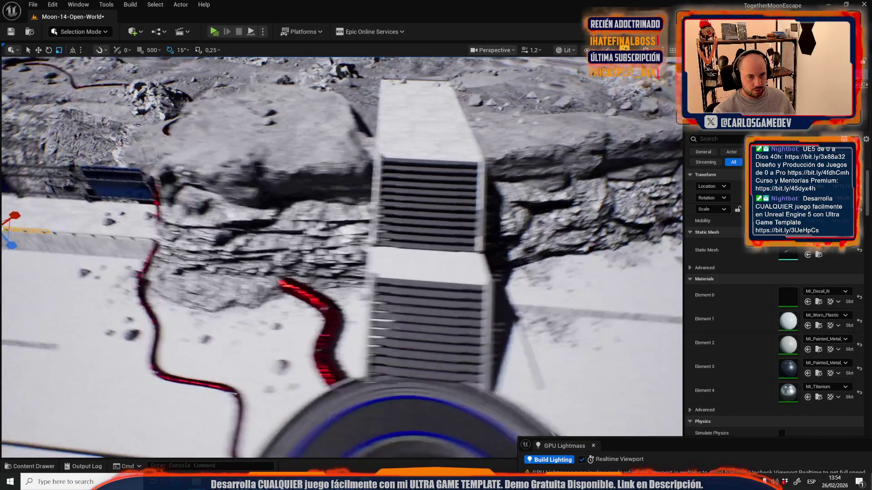
Step: Raise the railing out of the floor and rotate it around its vertical axis
key(w)
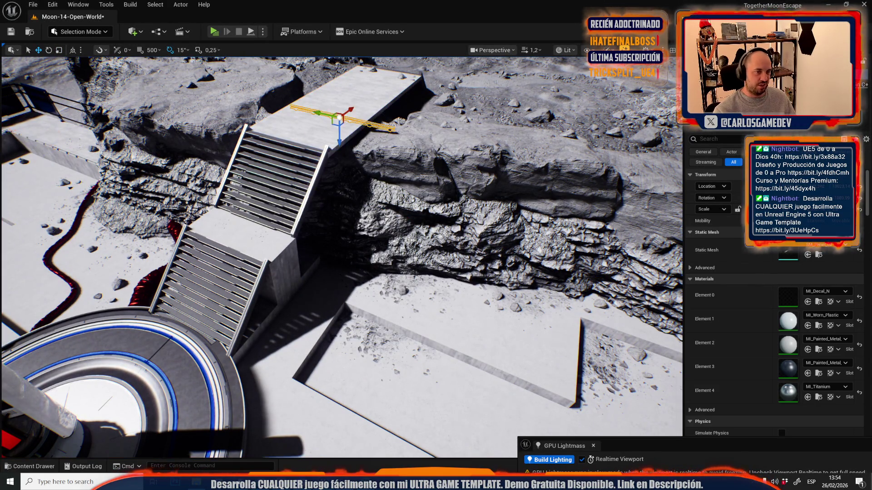
scroll(246, 238, down, 2)
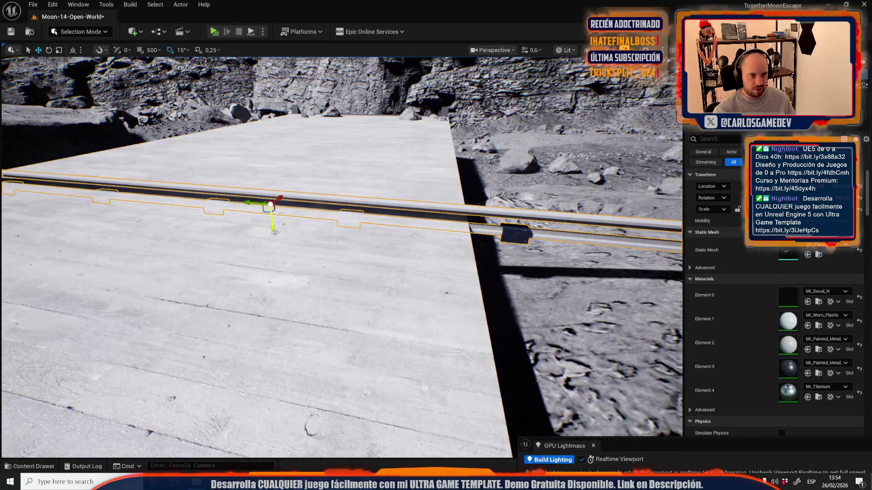
drag(630, 252, 292, 307)
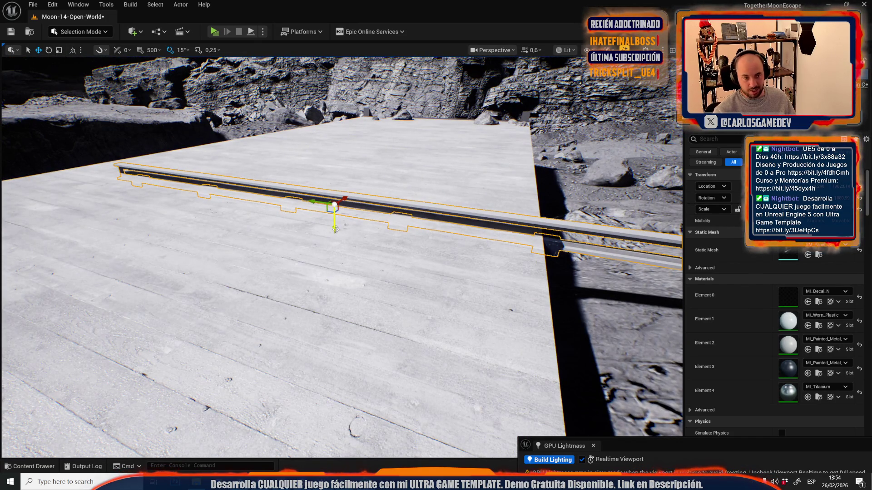
drag(335, 229, 335, 218)
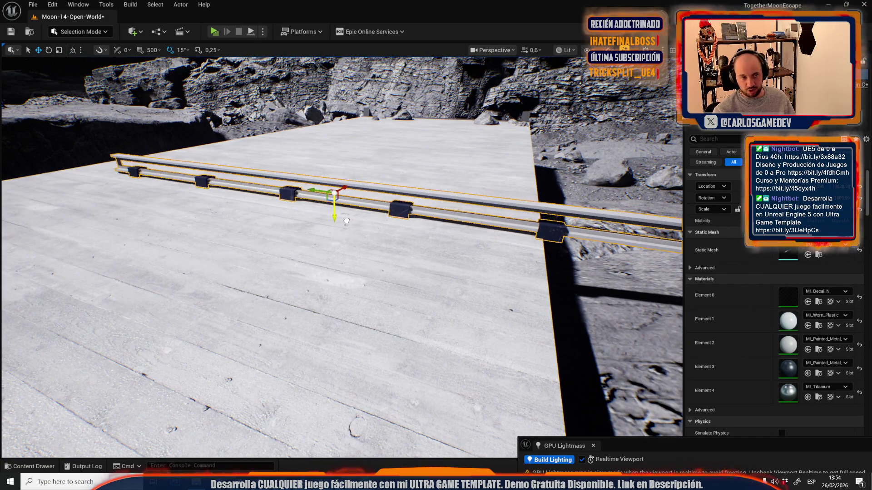
scroll(346, 221, down, 5)
key(e)
drag(351, 291, 386, 291)
scroll(386, 291, up, 5)
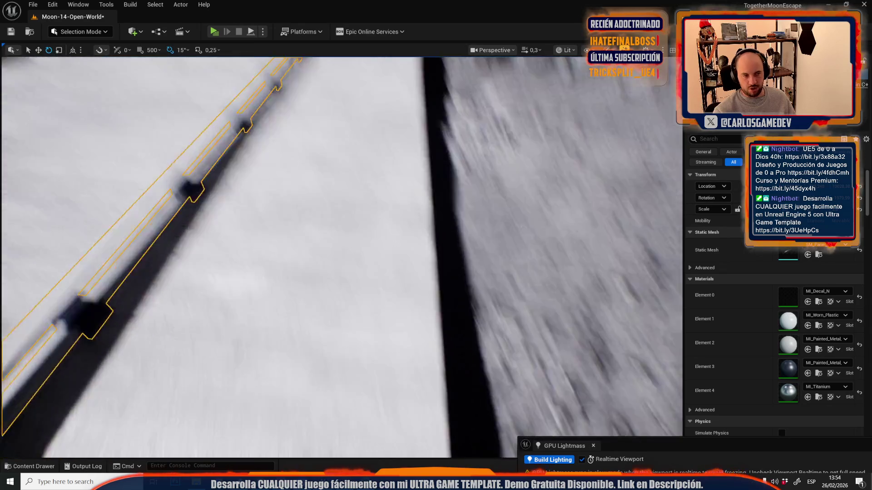
scroll(231, 246, down, 5)
Step: Move the railing onto the slab's front edge and slide it left along the wall
key(w)
drag(231, 248, 429, 272)
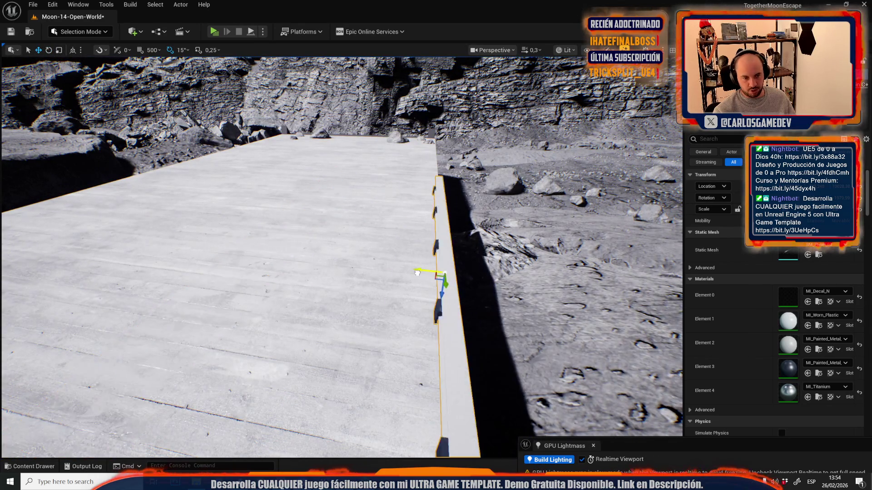
scroll(429, 273, up, 5)
scroll(349, 226, down, 1)
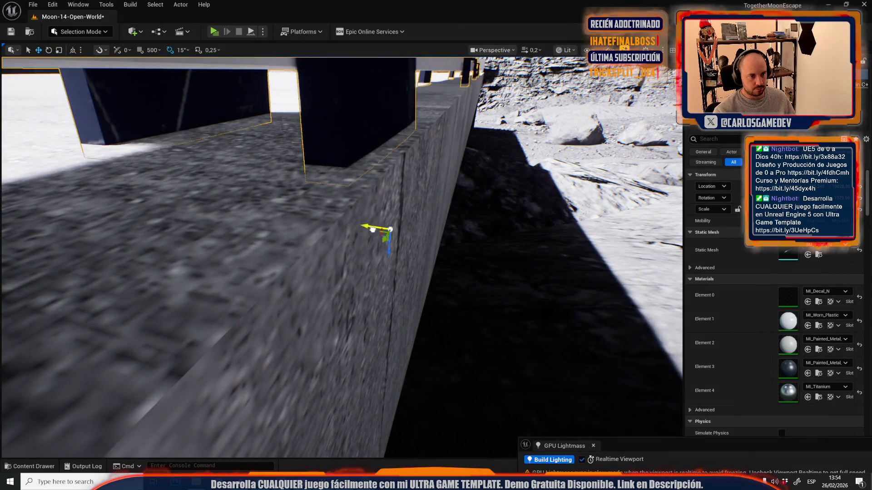
scroll(349, 226, up, 3)
scroll(433, 206, up, 1)
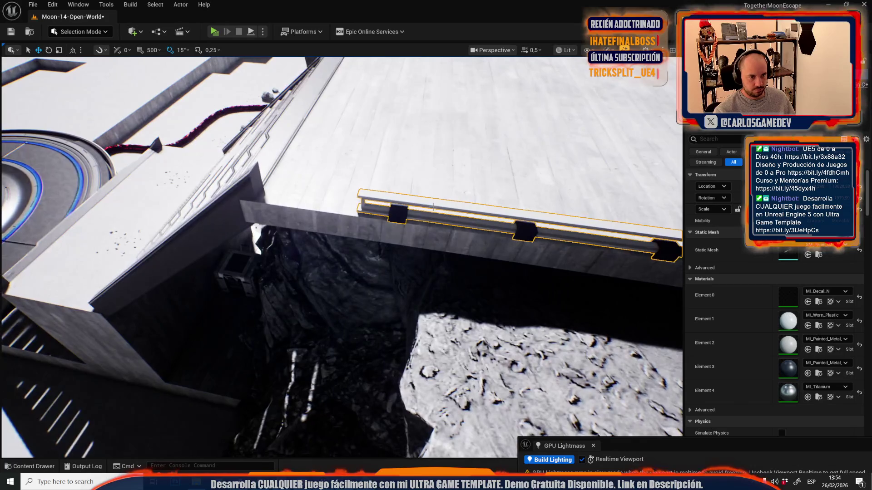
drag(431, 207, 293, 206)
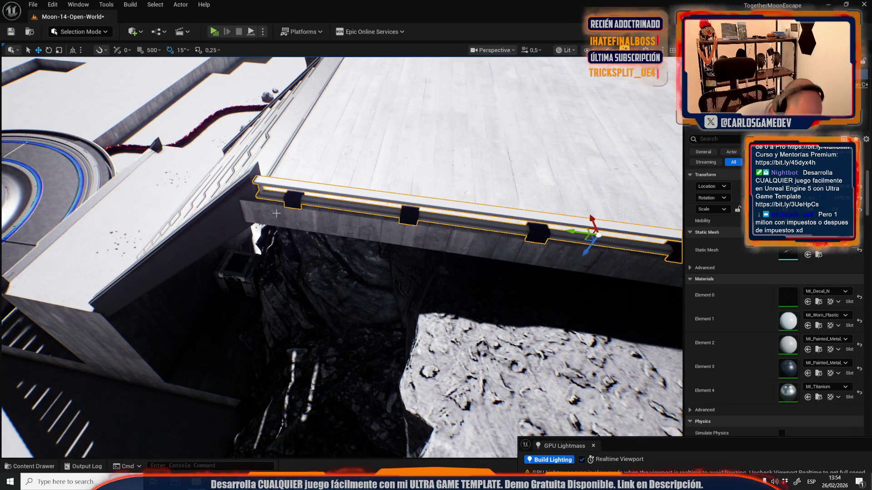
scroll(210, 376, up, 1)
Step: Duplicate the railing along X beside the original and select both railings
key(s)
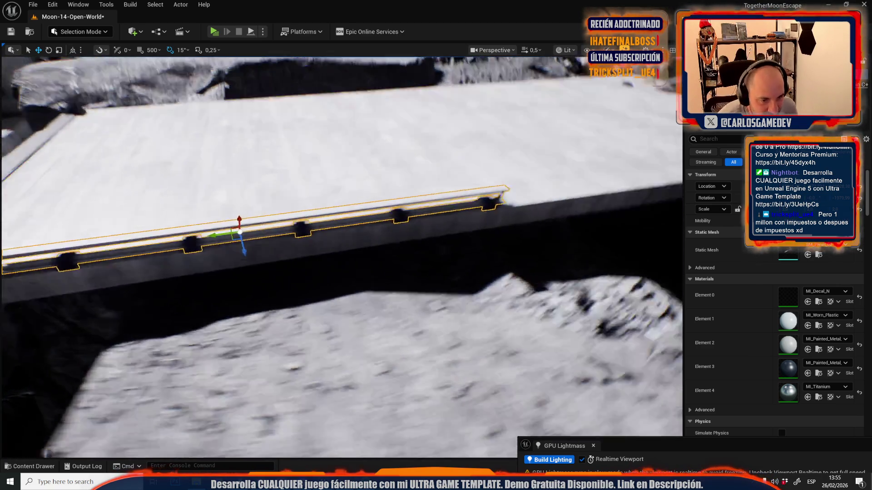
key(d)
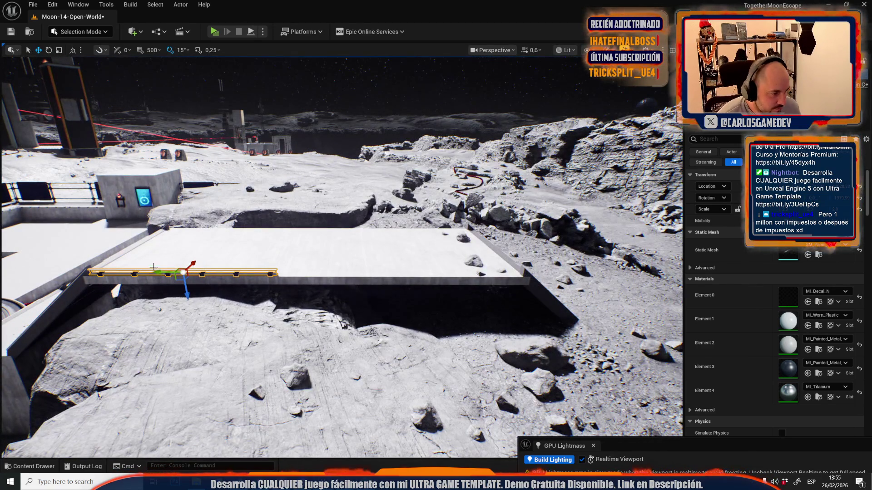
mouse_move(159, 274)
mouse_down()
mouse_move(363, 275)
mouse_move(347, 300)
mouse_up()
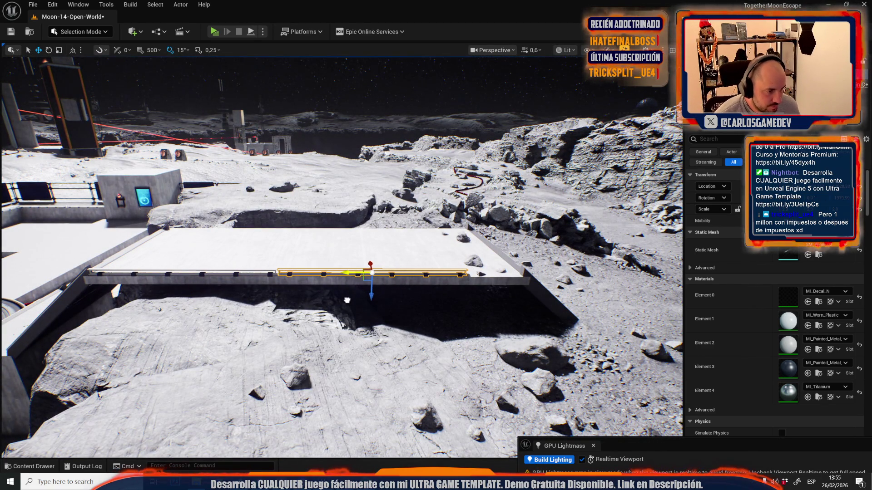
ctrl+click(270, 275)
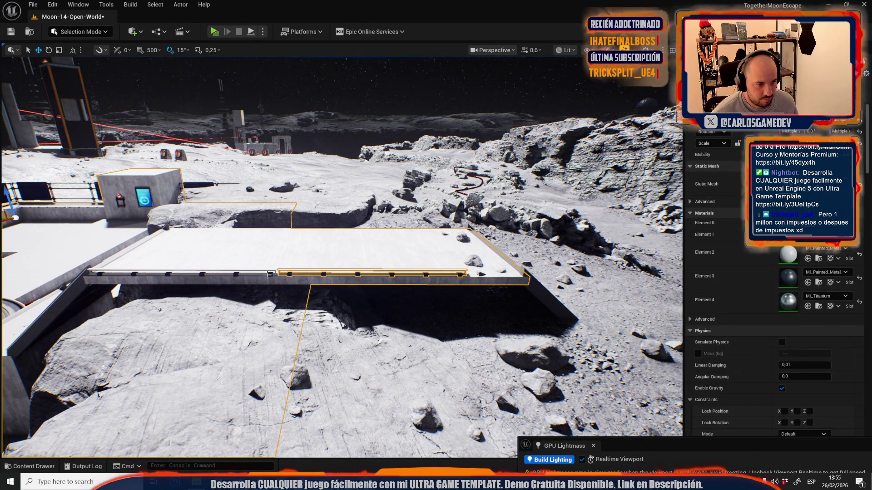
click(183, 274)
ctrl+click(290, 274)
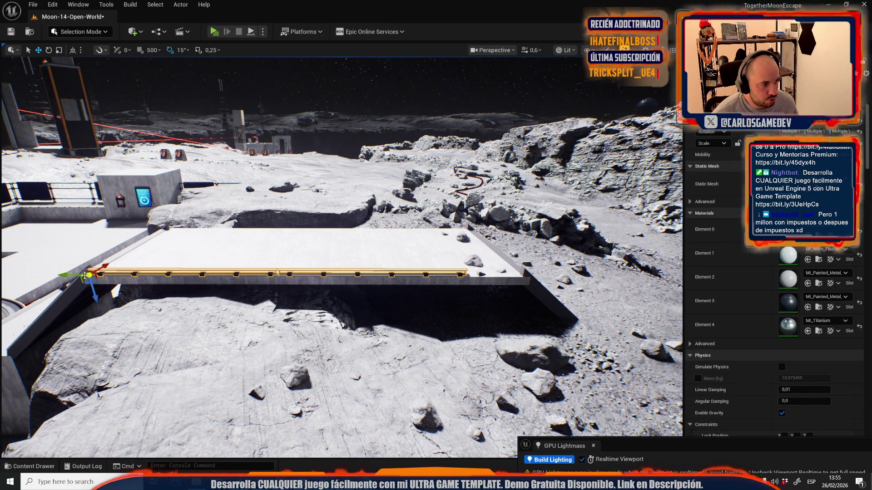
Step: Stretch the railing along X so it reaches the slab's far corner
drag(63, 276, 84, 276)
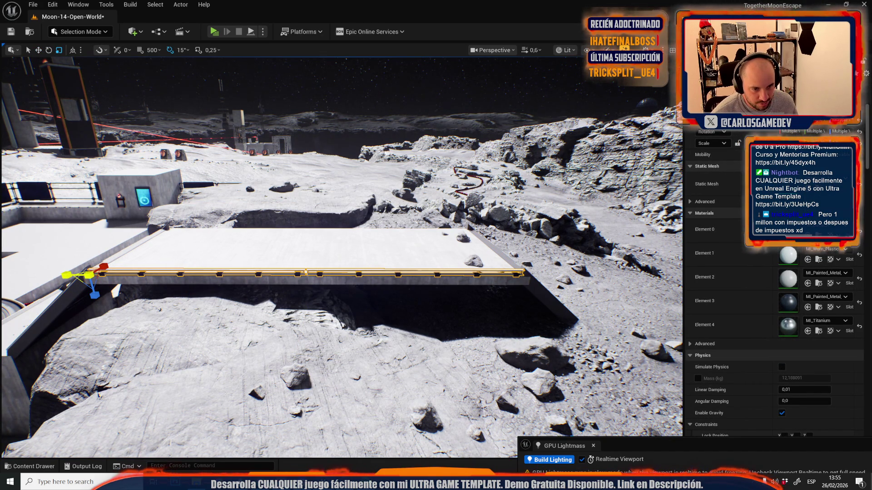
key(w)
mouse_move(182, 278)
mouse_down()
mouse_move(232, 236)
mouse_move(384, 256)
mouse_move(342, 245)
mouse_move(342, 204)
mouse_up()
scroll(384, 256, down, 3)
scroll(342, 257, down, 2)
drag(373, 300, 379, 293)
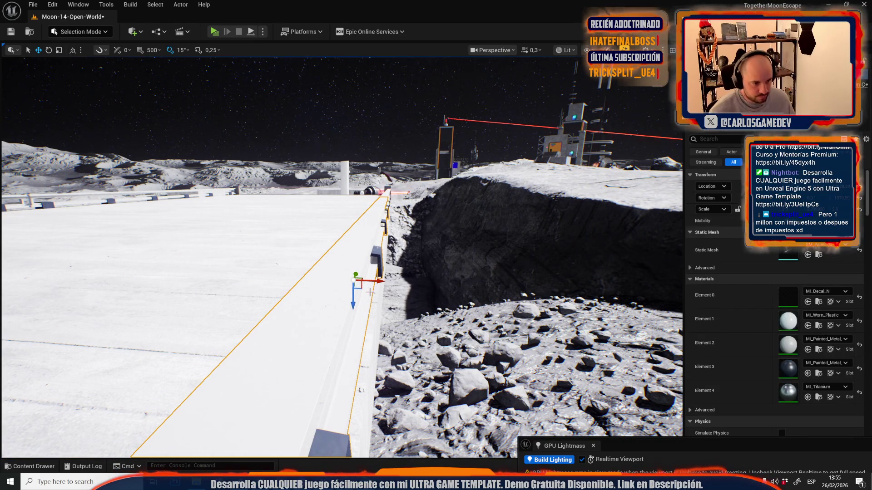
scroll(369, 292, up, 4)
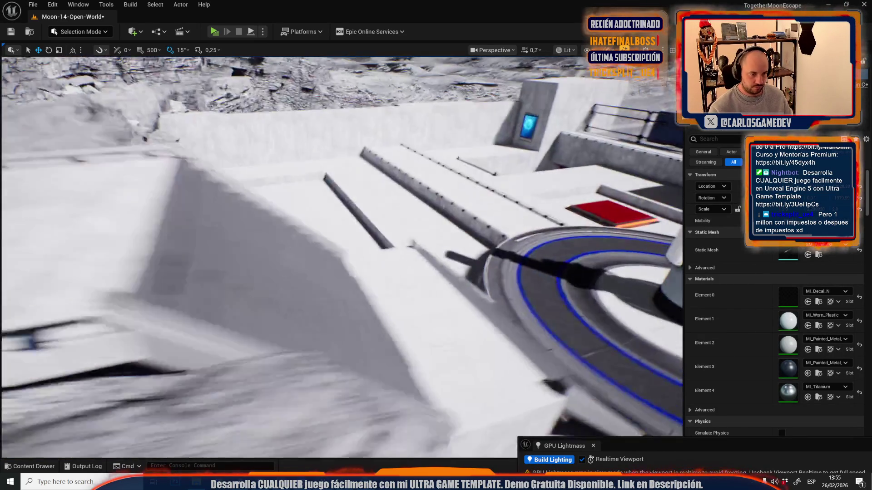
Step: Raise the railing out of the wall and scale it shorter on Y
key(f)
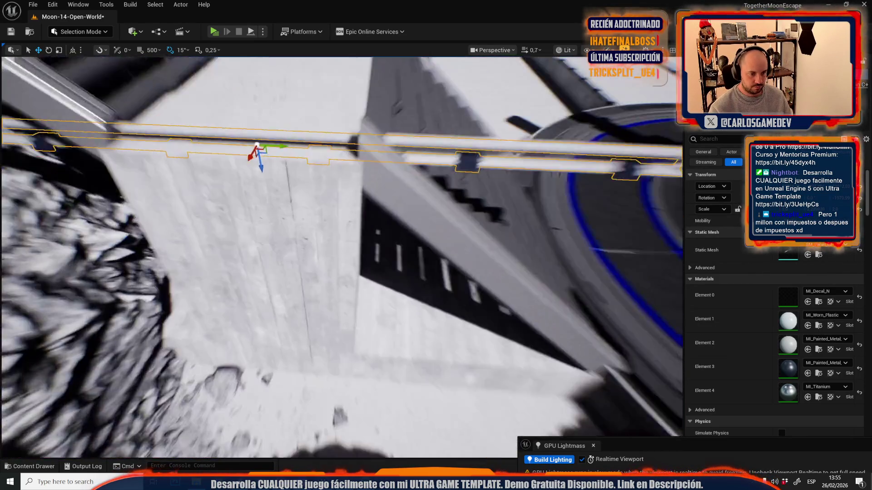
scroll(412, 275, down, 4)
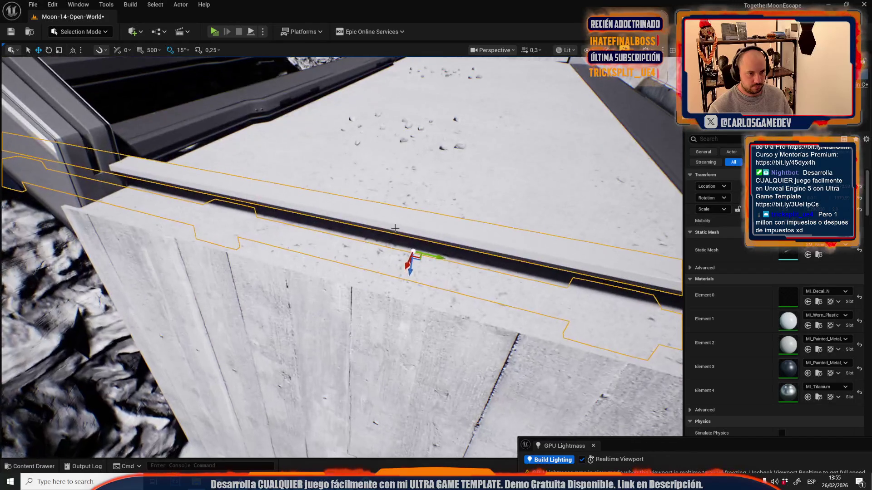
mouse_move(412, 275)
mouse_down()
mouse_move(407, 245)
mouse_move(400, 257)
mouse_up()
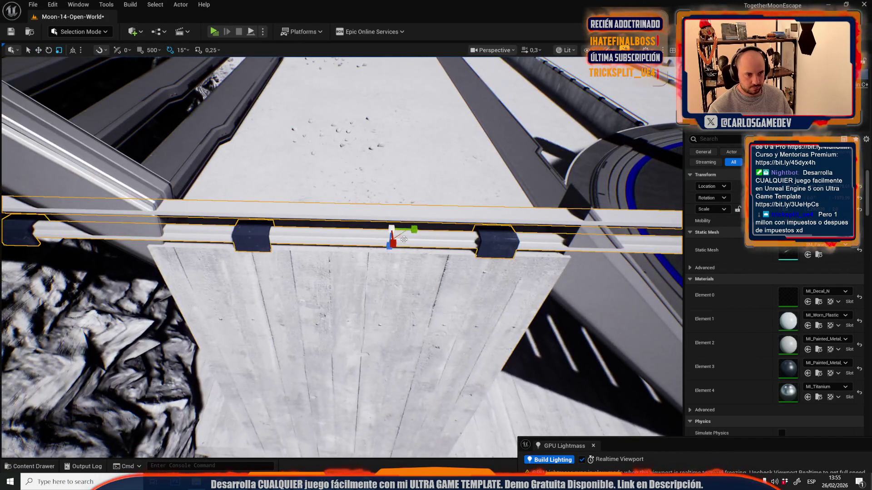
key(r)
drag(414, 229, 382, 229)
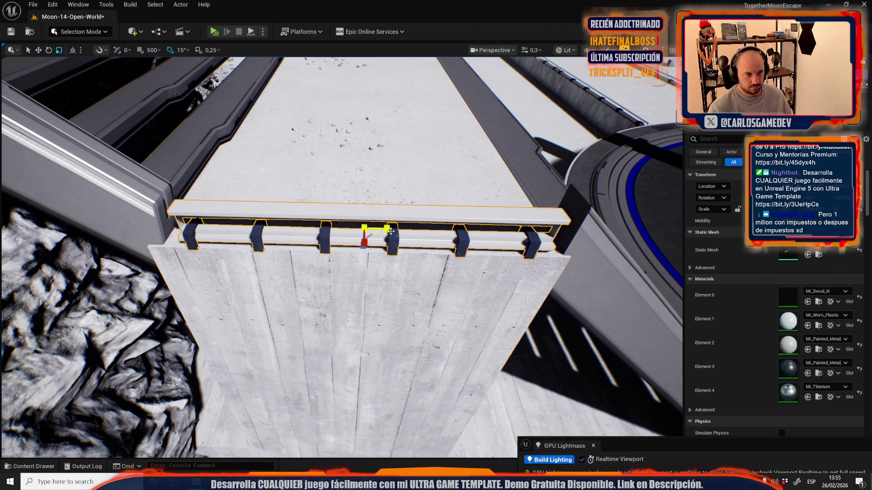
Step: Move the shortened railing onto the landing's right edge beside the stairs
drag(391, 230, 381, 237)
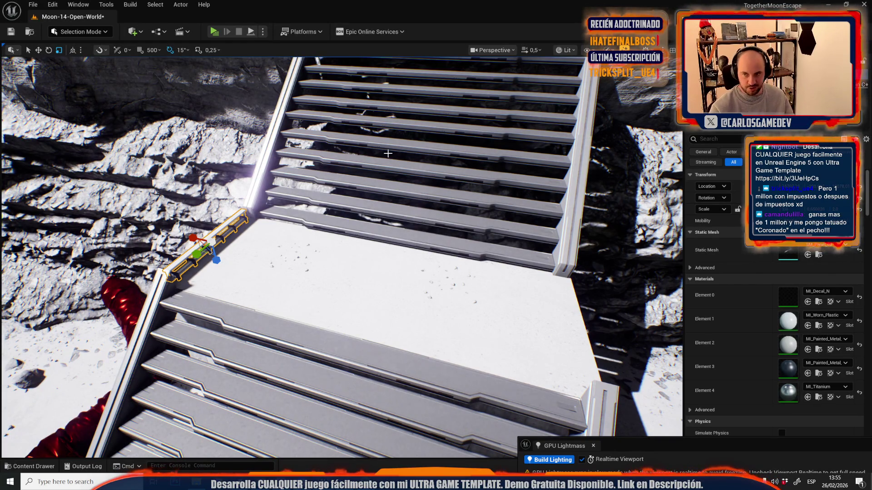
drag(273, 247, 272, 247)
key(w)
mouse_move(80, 237)
mouse_down()
mouse_move(400, 281)
mouse_move(444, 308)
mouse_up()
scroll(341, 254, down, 3)
scroll(342, 238, up, 3)
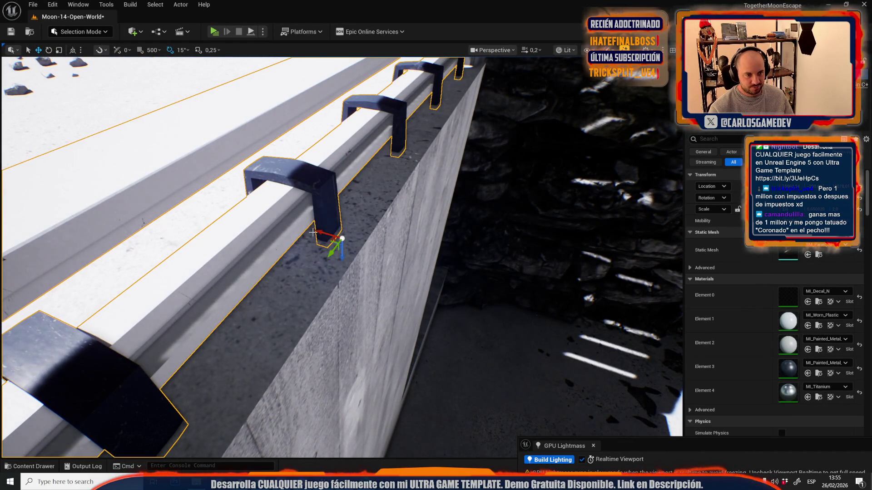
scroll(352, 236, up, 3)
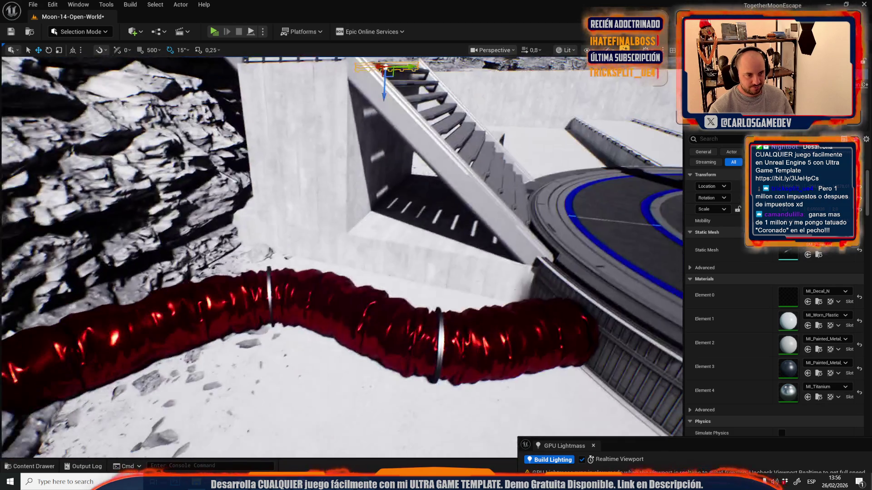
Step: Stretch the railing copy along its length to cover the concrete ledge
drag(341, 254, 357, 225)
mouse_move(311, 245)
mouse_down()
mouse_move(318, 255)
mouse_move(354, 231)
mouse_move(336, 246)
mouse_move(345, 232)
mouse_move(353, 259)
mouse_up()
scroll(345, 241, down, 1)
scroll(409, 249, down, 3)
drag(404, 242, 417, 263)
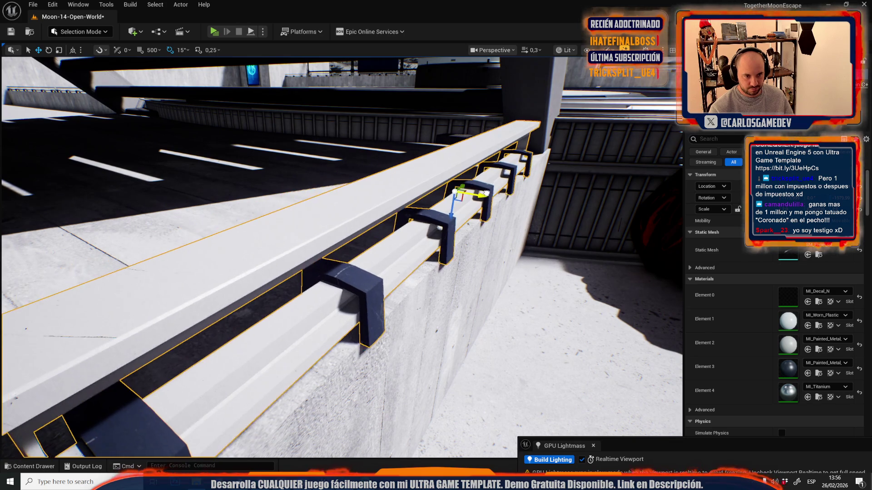
scroll(418, 272, up, 2)
drag(417, 263, 420, 291)
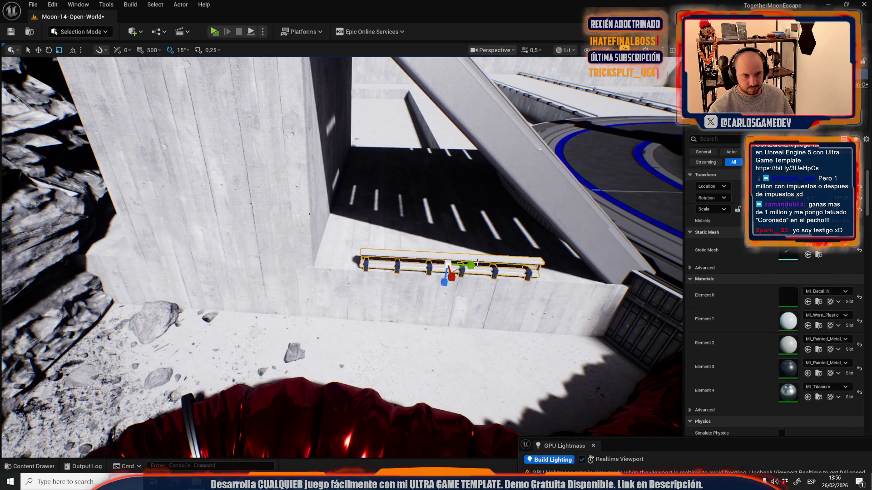
drag(477, 263, 497, 263)
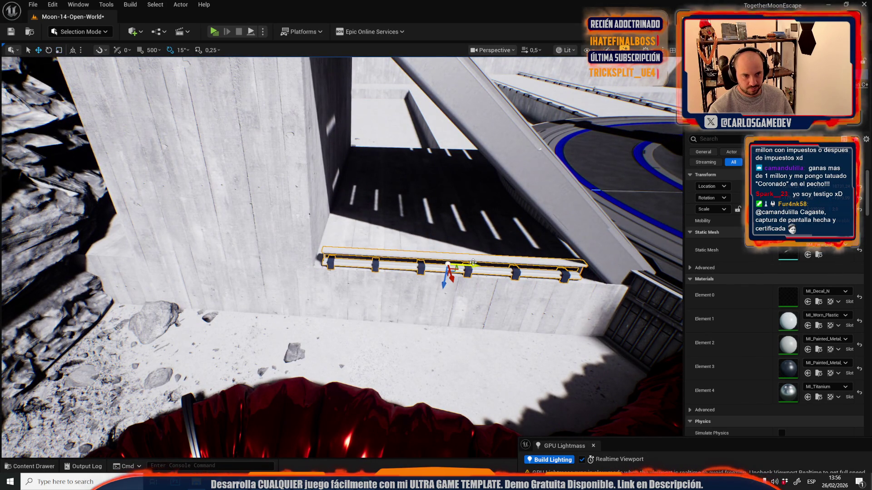
Step: Inspect the lengthened railing near the tower platform and save the Moon-14-Open-World map
mouse_move(443, 268)
mouse_down()
mouse_move(584, 311)
mouse_move(204, 291)
mouse_move(58, 253)
mouse_move(58, 242)
mouse_up()
drag(341, 255, 243, 232)
scroll(340, 254, down, 4)
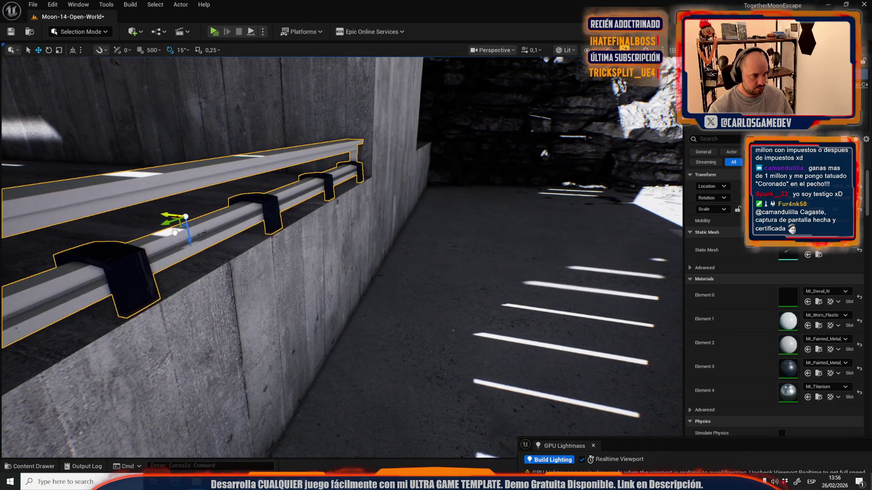
mouse_move(283, 285)
mouse_down()
mouse_move(314, 267)
mouse_move(279, 248)
mouse_move(606, 181)
mouse_move(128, 216)
mouse_move(144, 211)
mouse_up()
scroll(285, 284, up, 5)
scroll(296, 257, up, 1)
drag(391, 191, 276, 249)
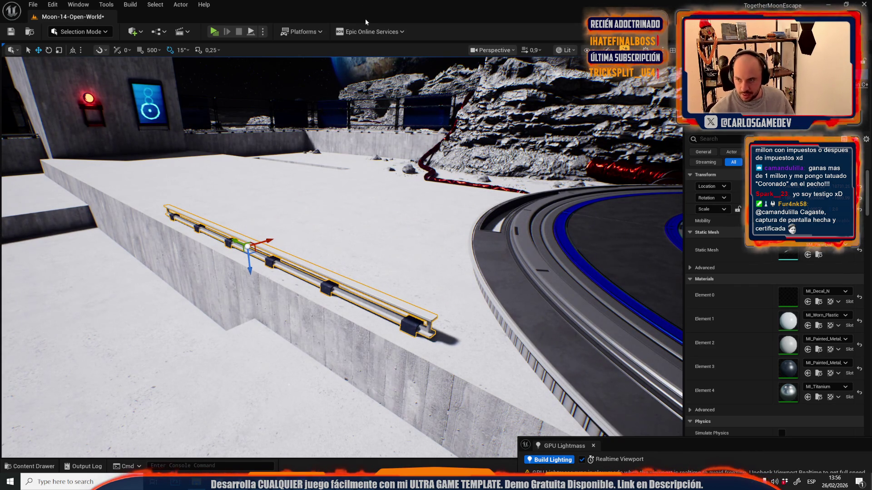
key(ctrl+s)
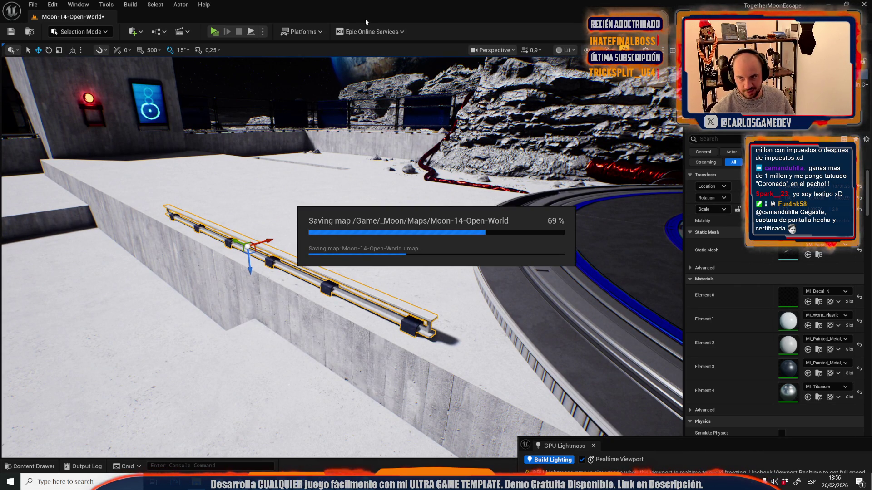
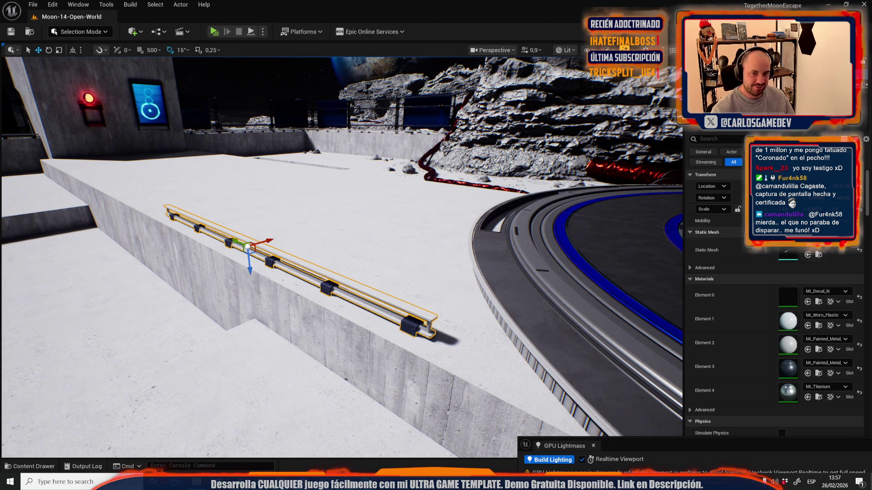
Step: Slide the trim rail right to the end of the wall
scroll(343, 254, down, 2)
key(w)
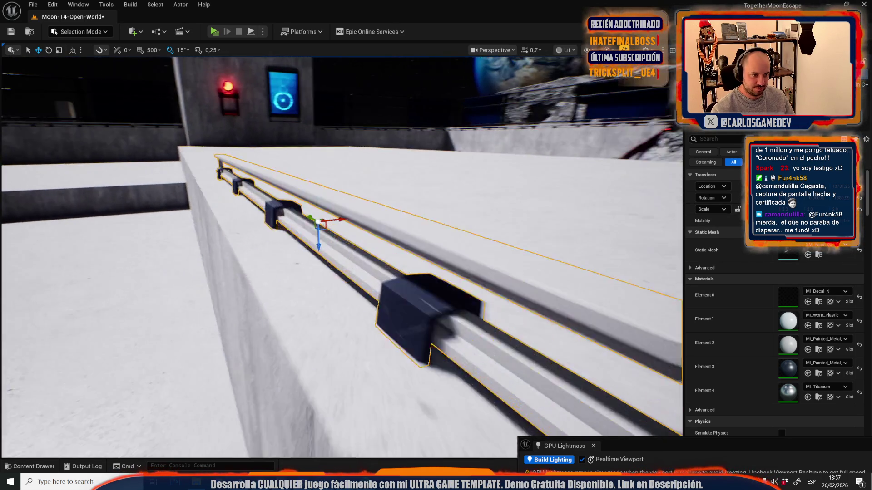
scroll(315, 211, down, 3)
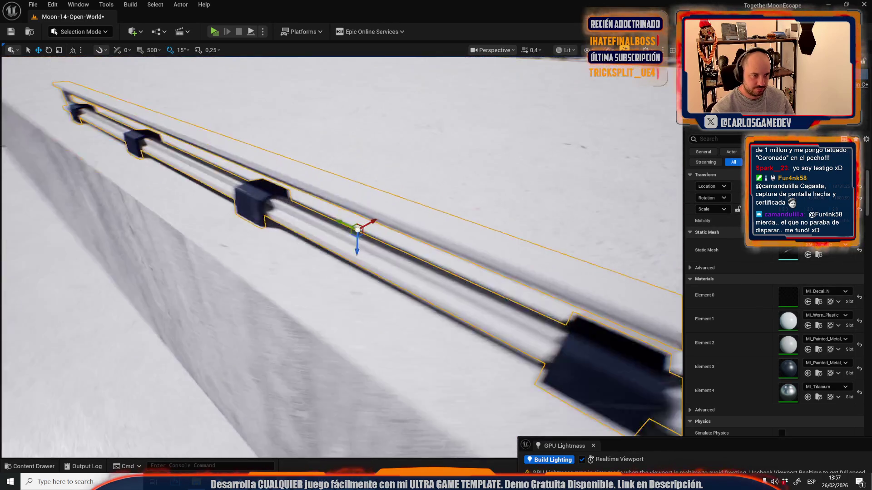
scroll(304, 214, up, 3)
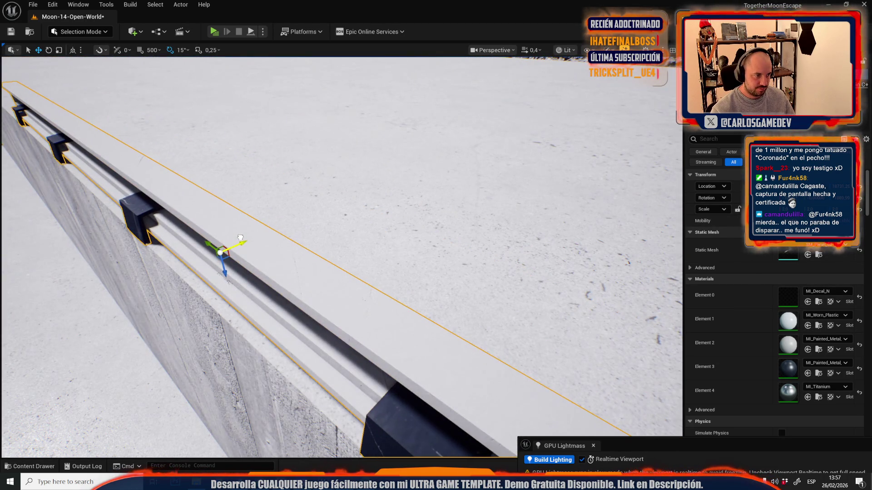
key(s)
Step: Alt-drag a duplicate of the rail further left along the wall top
key(s)
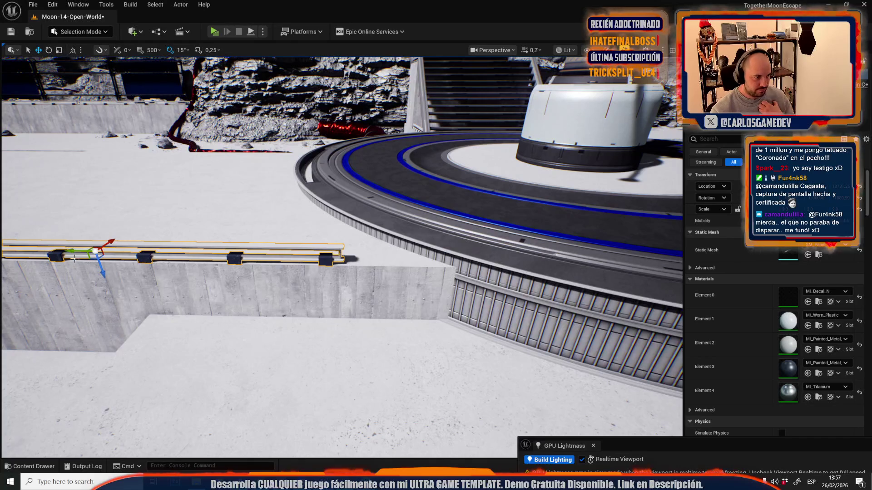
drag(76, 253, 167, 267)
key(s)
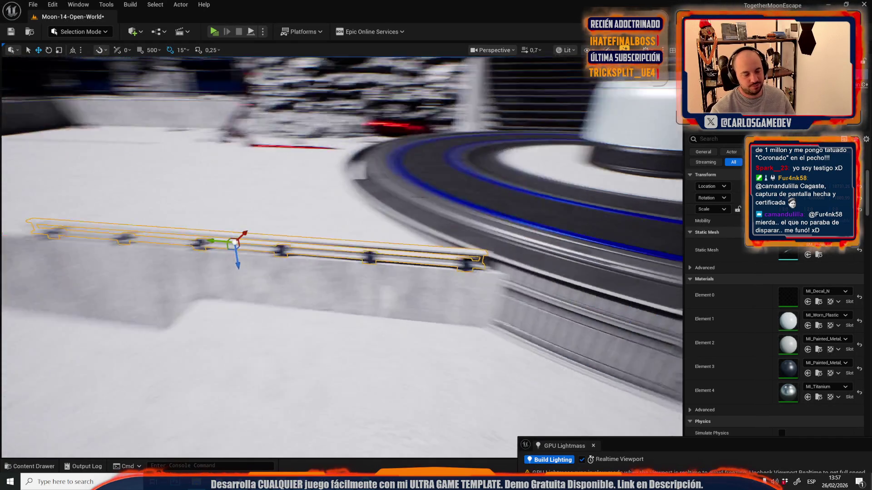
mouse_move(603, 237)
mouse_down()
mouse_move(358, 249)
mouse_move(322, 272)
mouse_move(535, 296)
mouse_move(300, 277)
mouse_move(358, 272)
mouse_move(400, 245)
mouse_move(132, 228)
mouse_move(142, 229)
mouse_up()
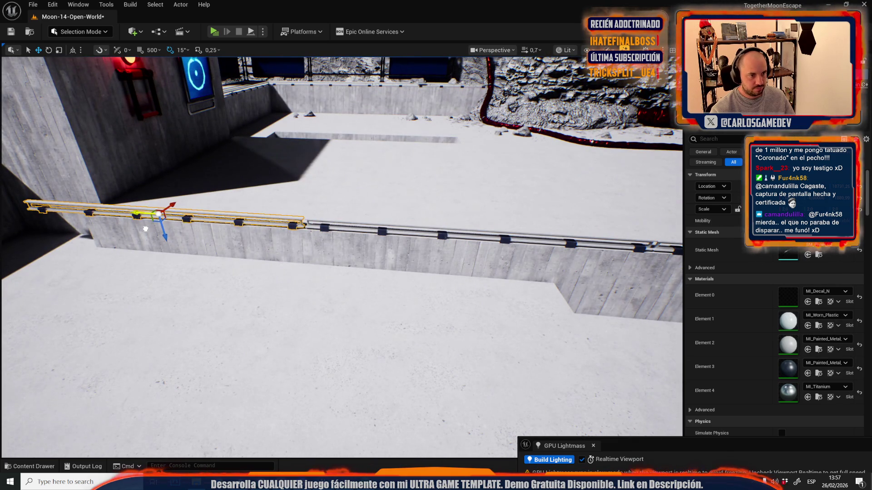
scroll(213, 226, down, 5)
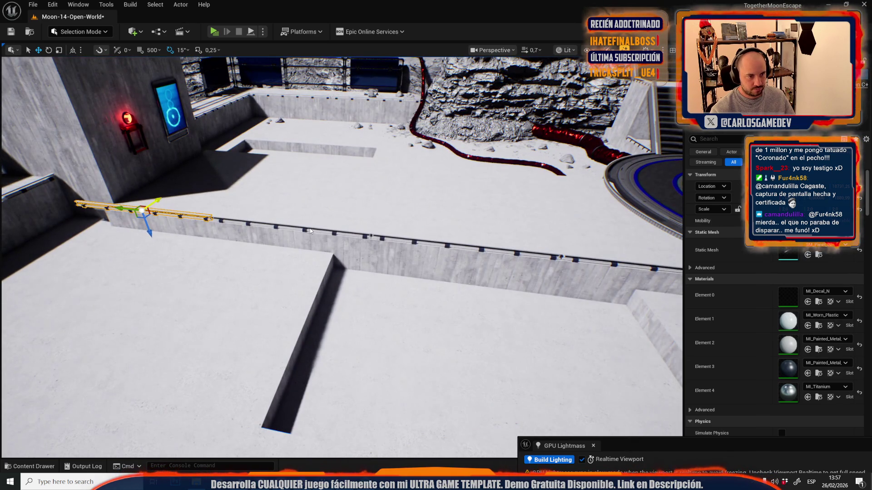
Step: Undo the selection change and inspect the rail along the wall from several angles
key(ctrl+z)
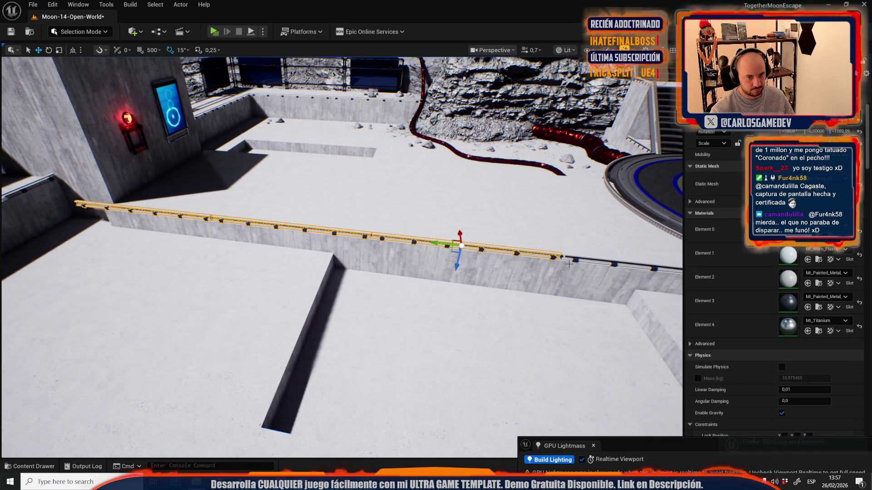
key(e)
key(r)
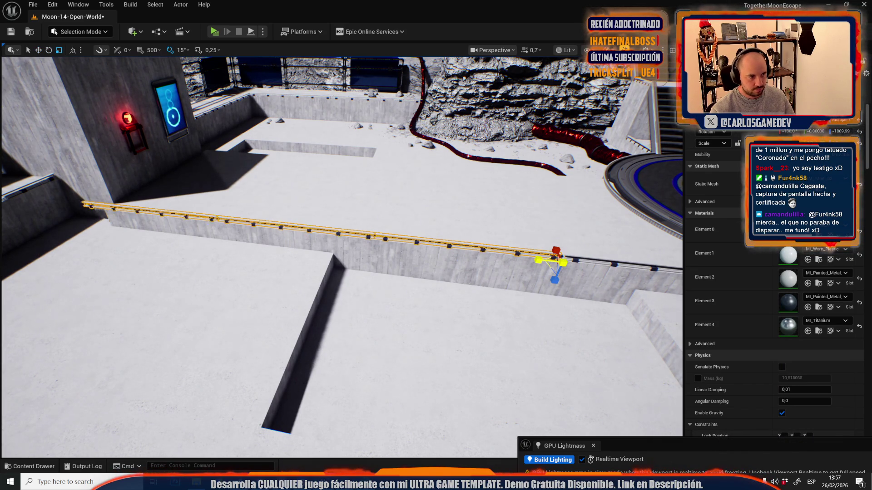
mouse_move(537, 259)
mouse_down()
mouse_move(517, 236)
mouse_move(536, 259)
mouse_move(407, 250)
mouse_up()
mouse_move(415, 215)
mouse_down()
mouse_move(459, 212)
mouse_move(398, 179)
mouse_move(387, 187)
mouse_up()
scroll(396, 186, down, 2)
drag(312, 216, 312, 200)
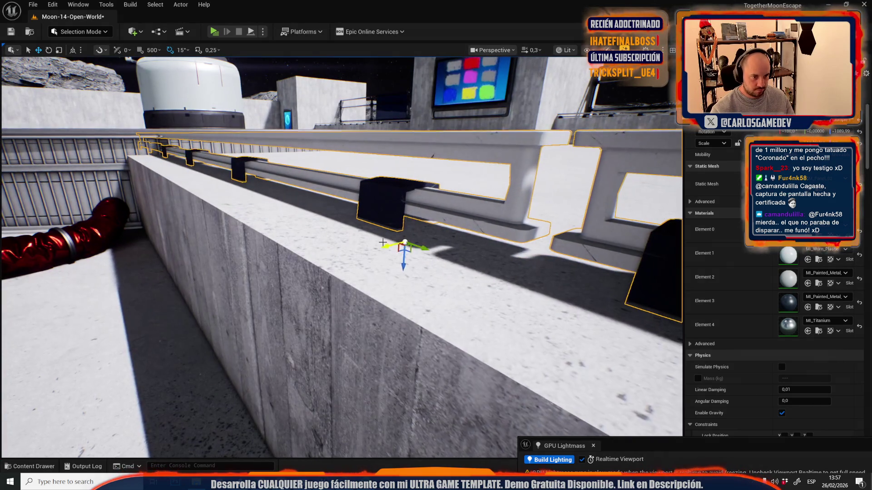
mouse_move(351, 258)
mouse_down()
mouse_move(273, 250)
mouse_move(211, 281)
mouse_up()
scroll(339, 257, up, 2)
scroll(290, 252, up, 2)
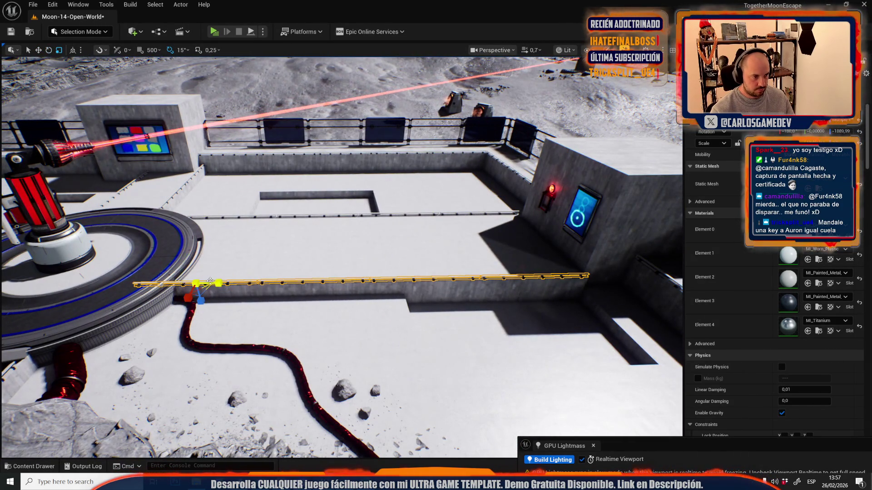
Step: Move the rail right along the wall to continue the existing rail run
key(w)
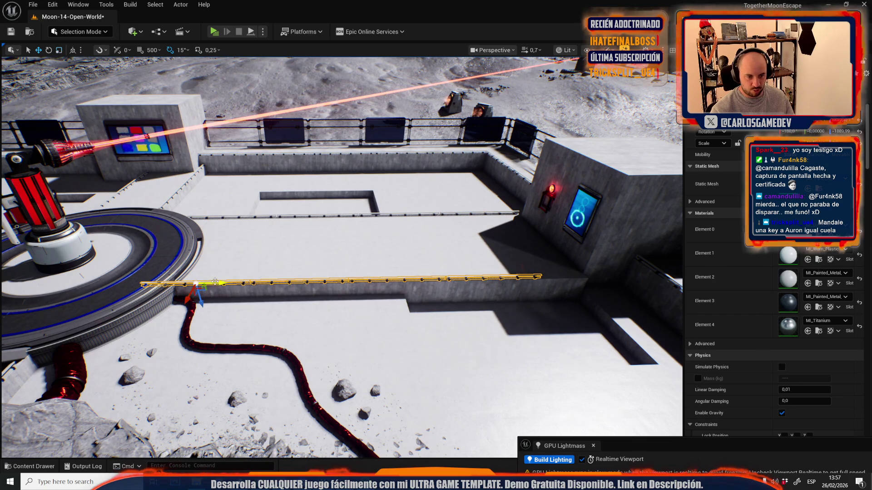
mouse_move(210, 280)
mouse_down()
mouse_move(250, 279)
mouse_move(273, 245)
mouse_move(269, 299)
mouse_up()
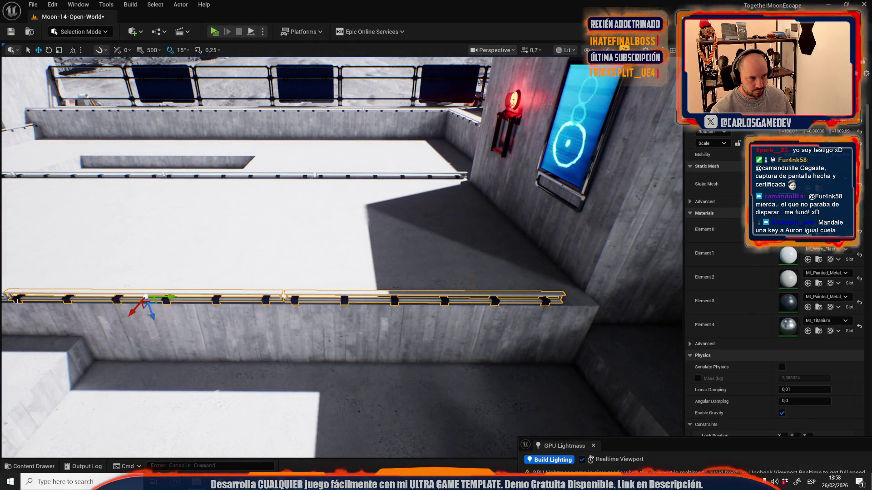
drag(269, 300, 258, 300)
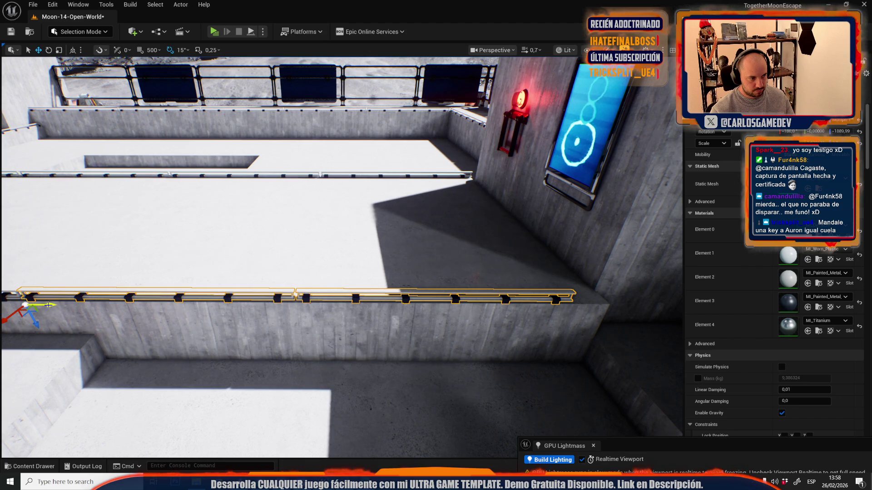
drag(259, 299, 379, 258)
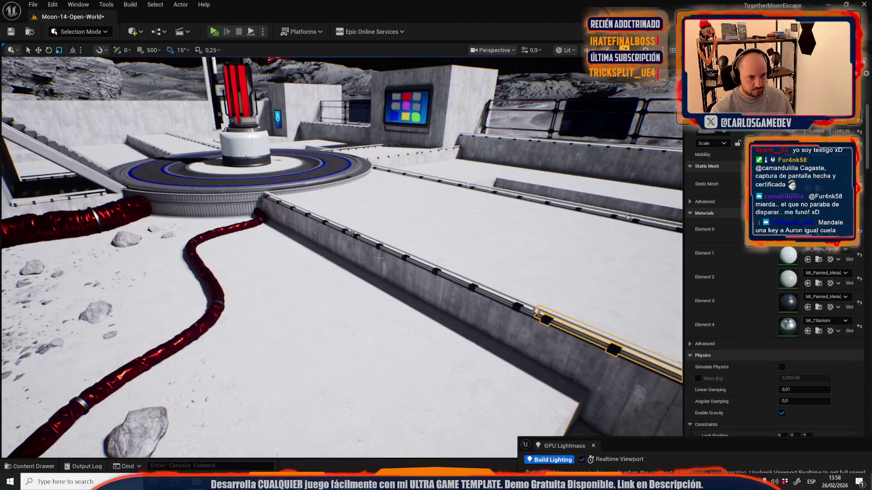
Step: Select the neighbouring rail segment, then save the Moon-14-Open-World map
click(385, 248)
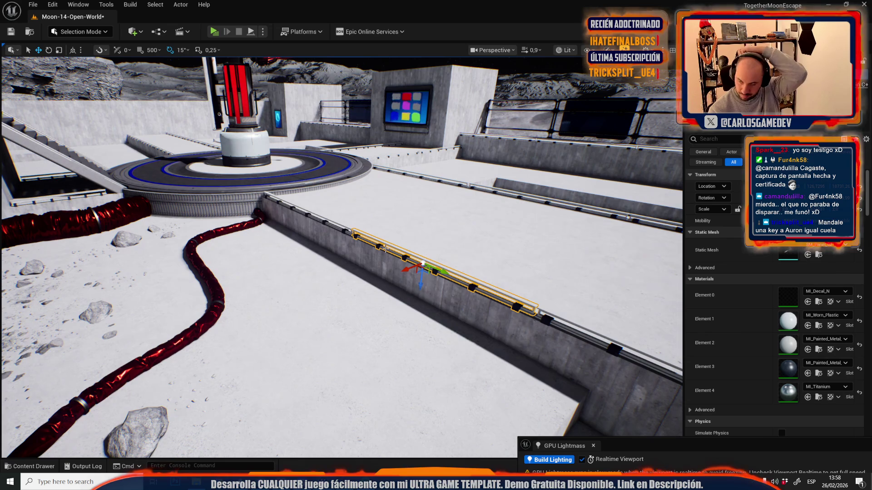
mouse_move(381, 249)
mouse_down()
mouse_move(349, 223)
mouse_move(332, 236)
mouse_move(479, 268)
mouse_move(394, 306)
mouse_move(345, 277)
mouse_move(337, 304)
mouse_move(306, 300)
mouse_up()
key(ctrl+s)
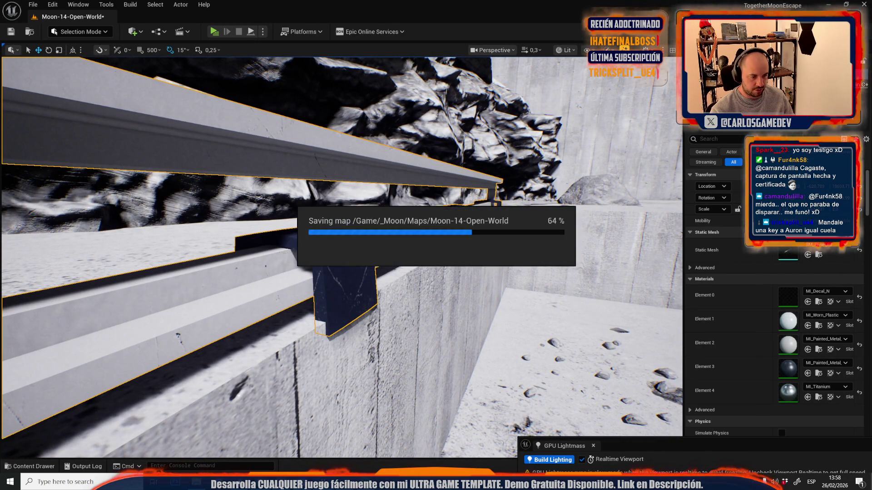
key(alt+Tab)
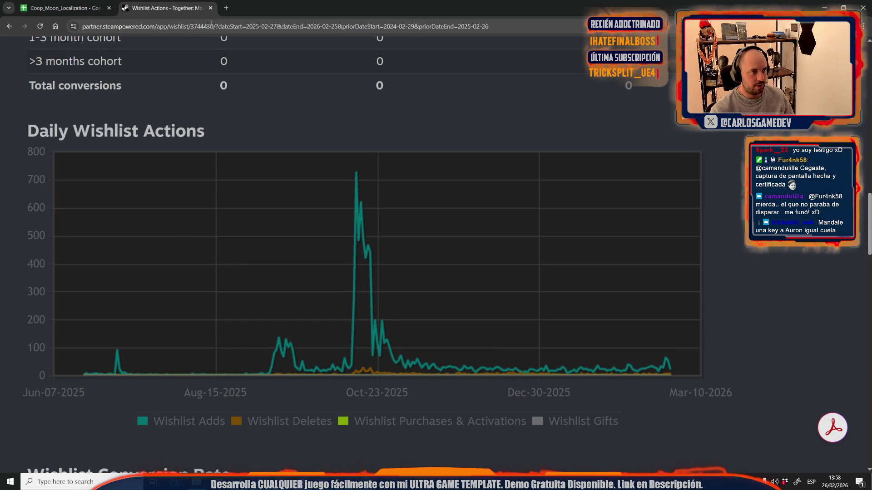
Step: Open the You Suck At Football Steam store page from the address bar suggestions
click(211, 26)
text(youtube.com)
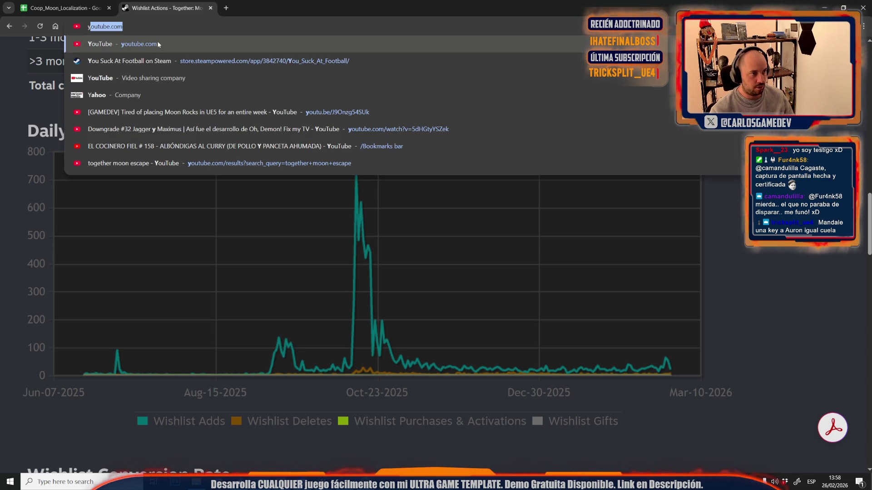
click(146, 58)
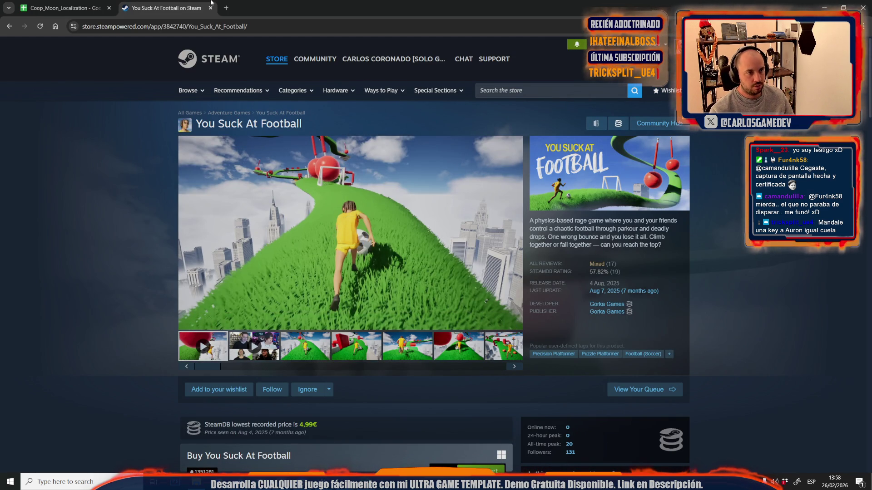
Step: Open youtube.com in a new browser tab
click(226, 8)
text(youtube.com)
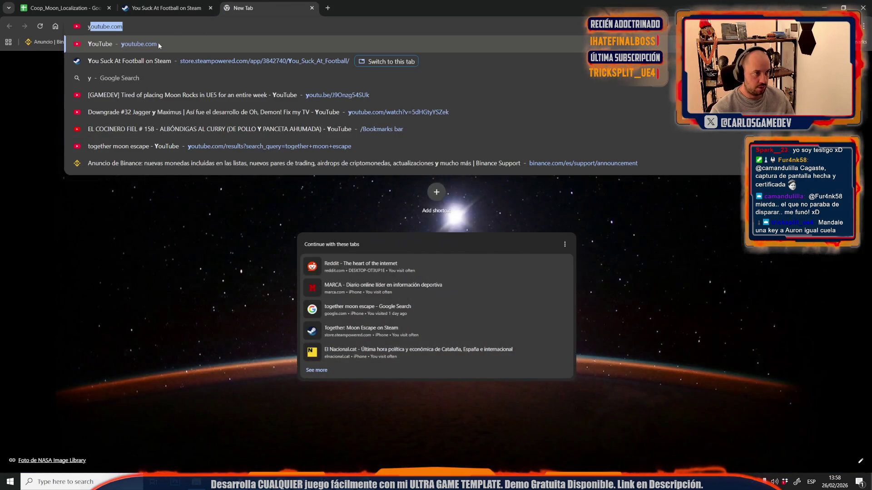
click(158, 42)
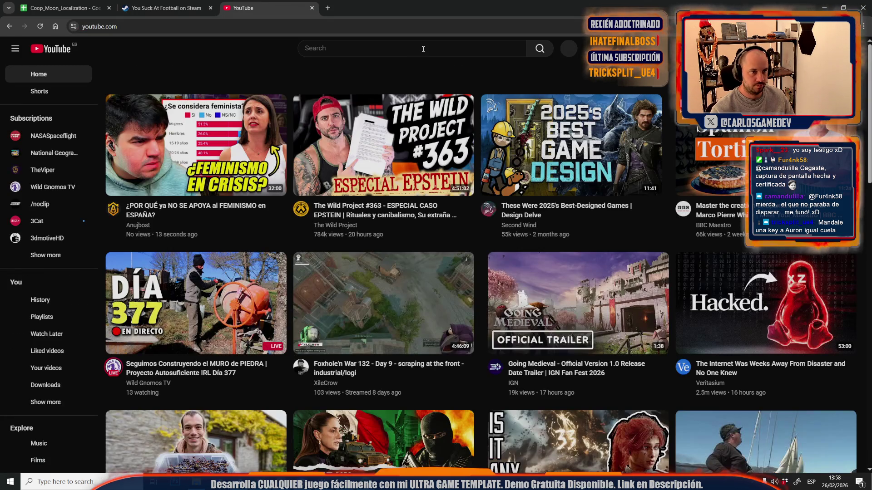
Step: Search YouTube for 'gorka games' and open the Gorka Games channel
click(422, 48)
text(gorka games)
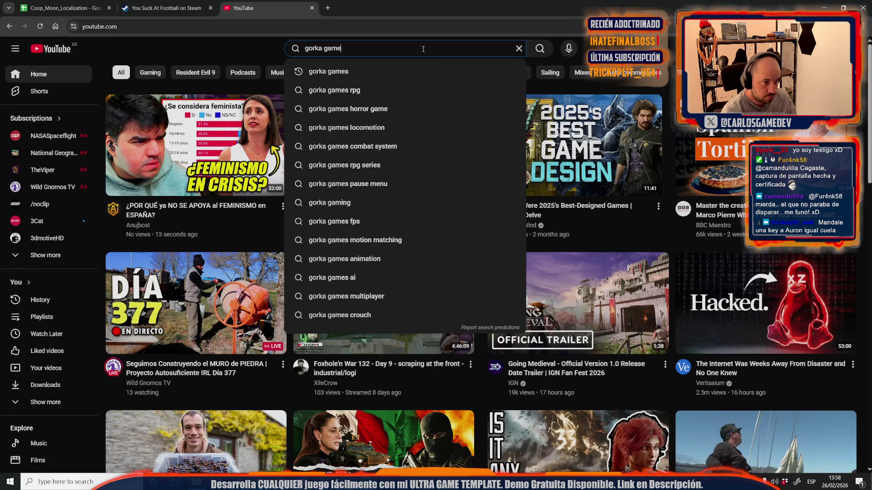
key(Return)
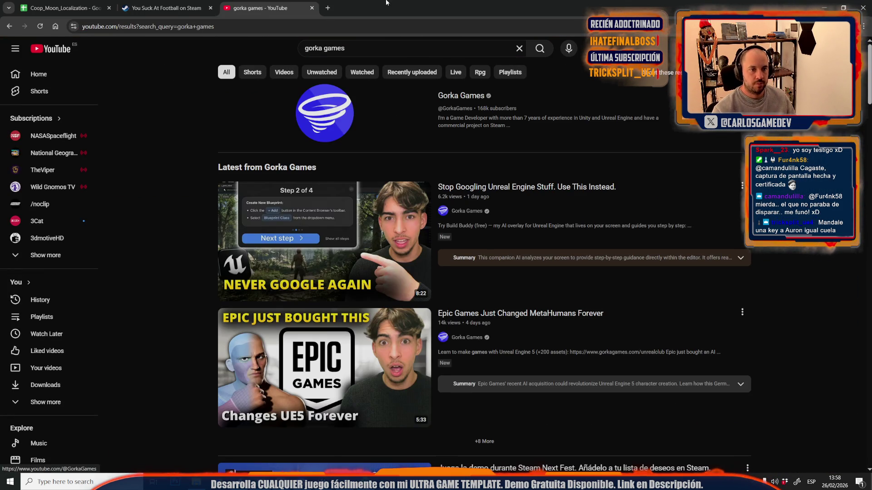
click(344, 120)
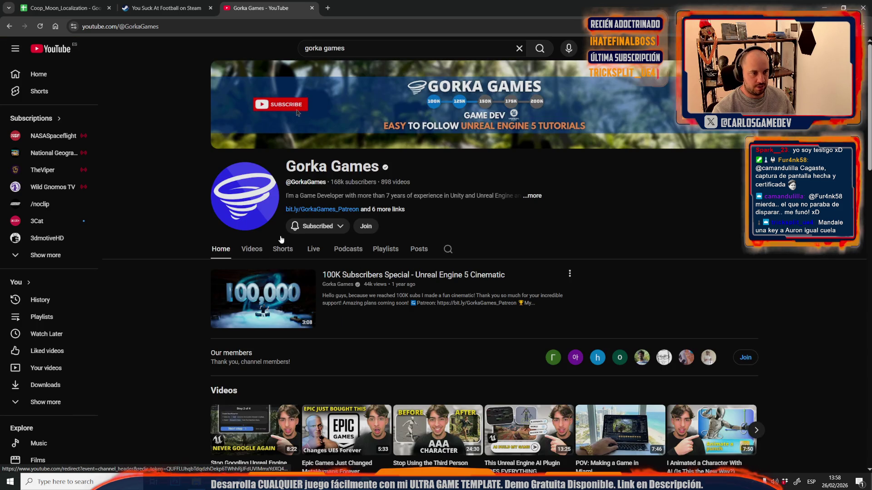
Step: View the channel's videos sorted by Popular, then close the YouTube tab
click(253, 255)
click(266, 276)
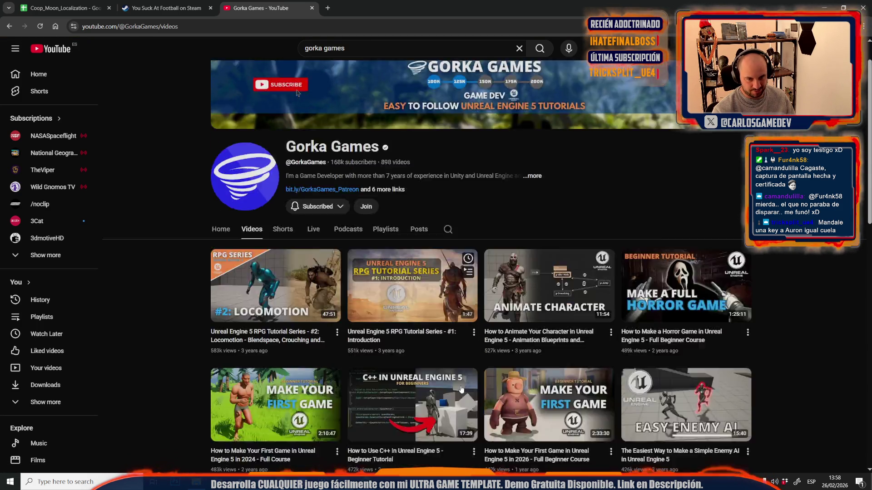
scroll(575, 390, down, 8)
scroll(412, 246, up, 8)
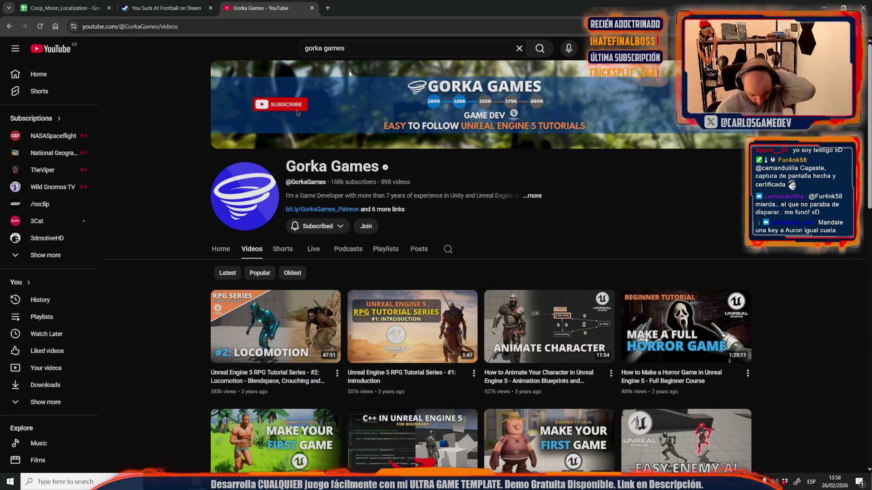
middle_click(270, 2)
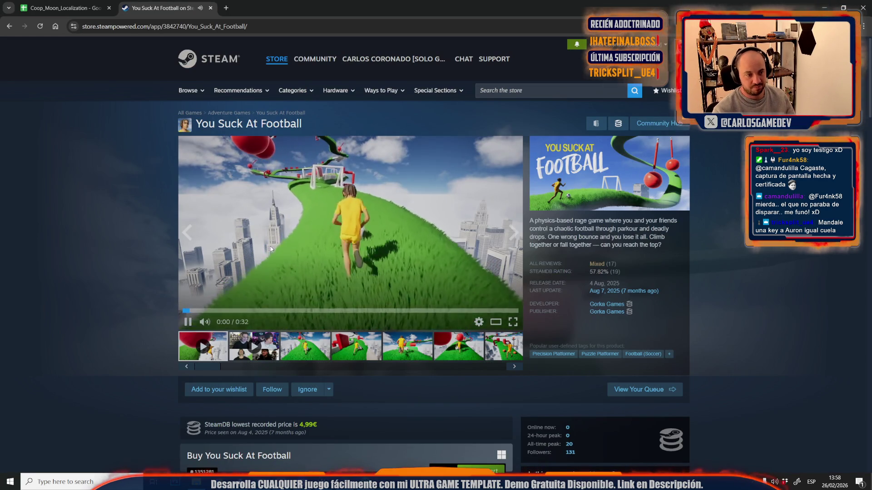
Step: Pause the store page trailer, go to the localization spreadsheet tab, then return to Unreal
click(188, 322)
scroll(189, 323, down, 4)
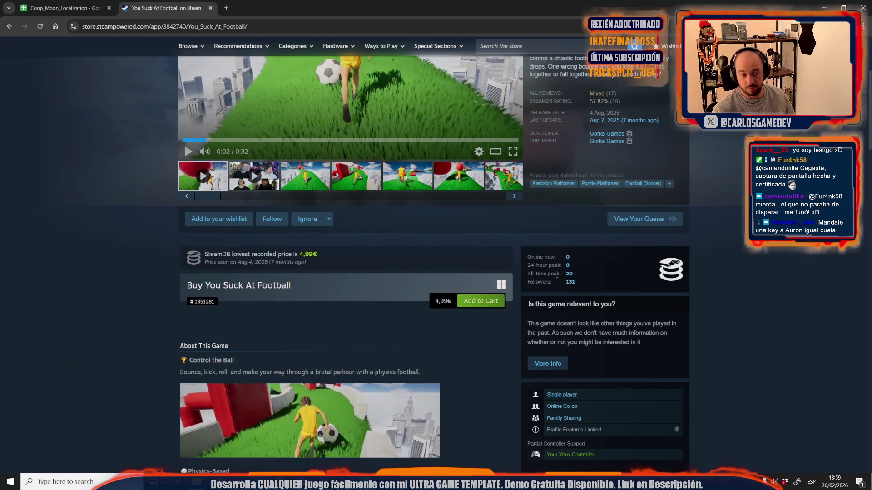
key(ctrl+shift+Tab)
key(alt+Tab)
Step: Slide the rail further right along the wall
scroll(409, 309, up, 2)
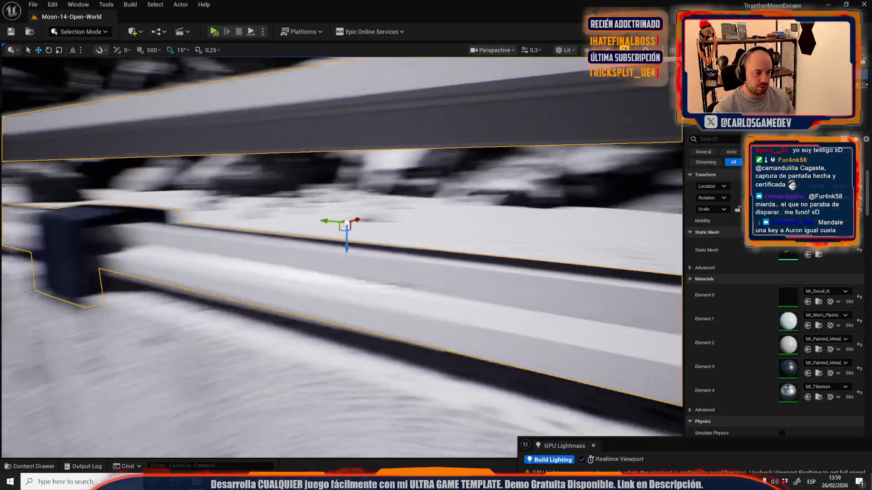
key(s)
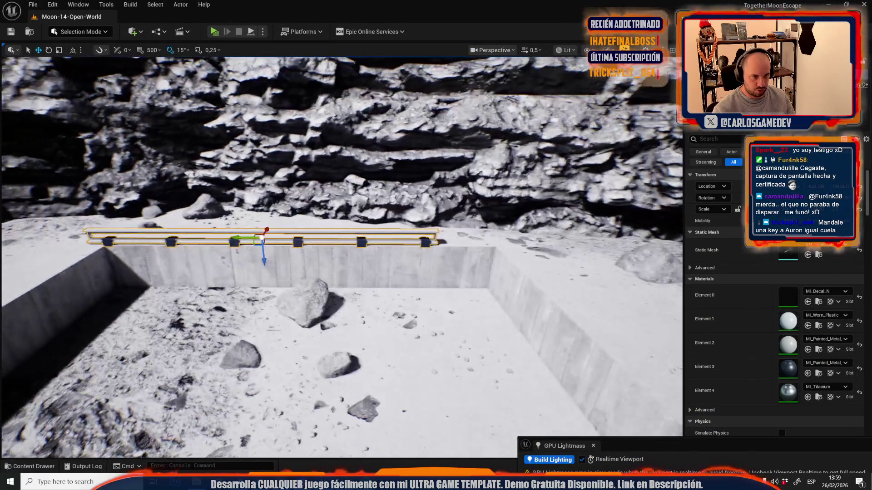
drag(236, 237, 268, 237)
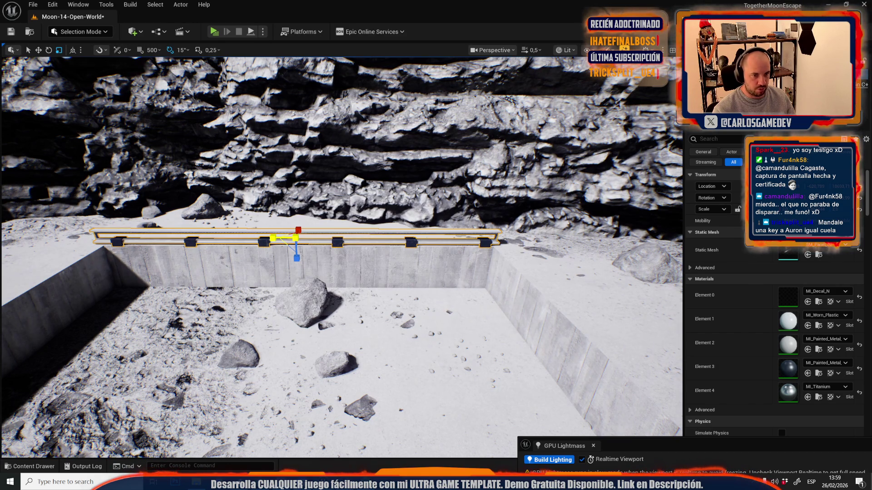
Step: Fly over to the floor trench and move the rail into it
key(a)
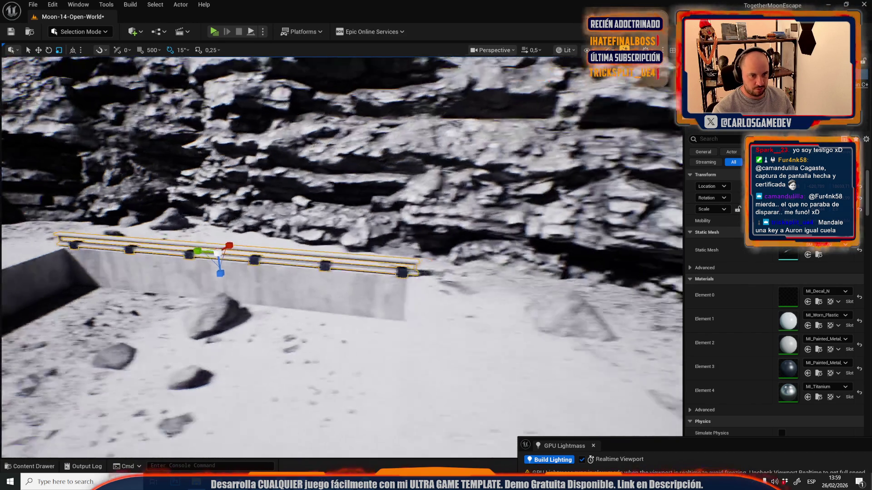
key(a)
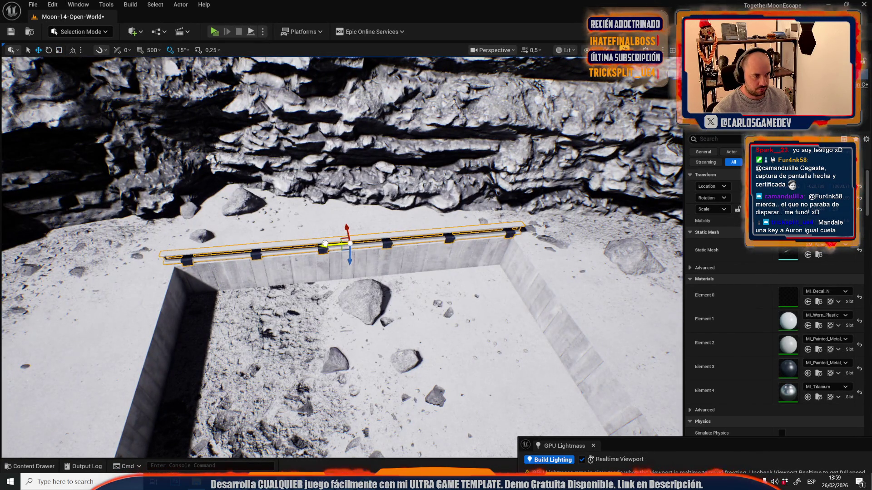
key(a)
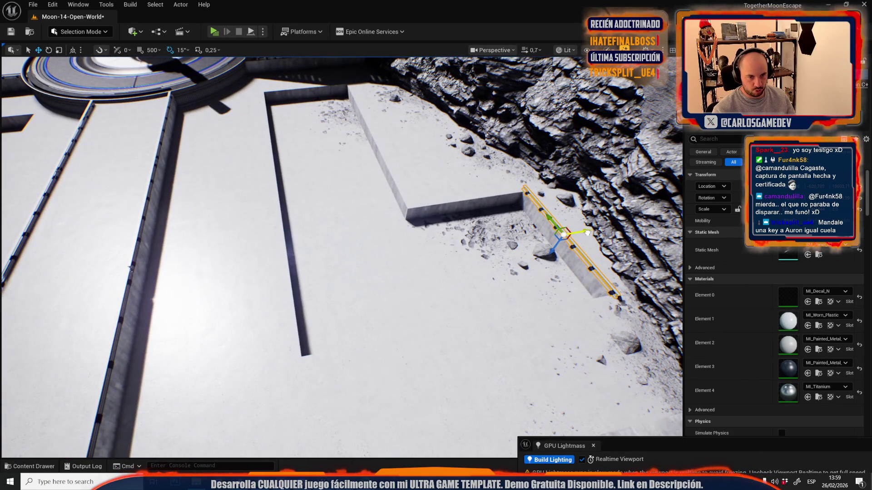
drag(587, 232, 320, 275)
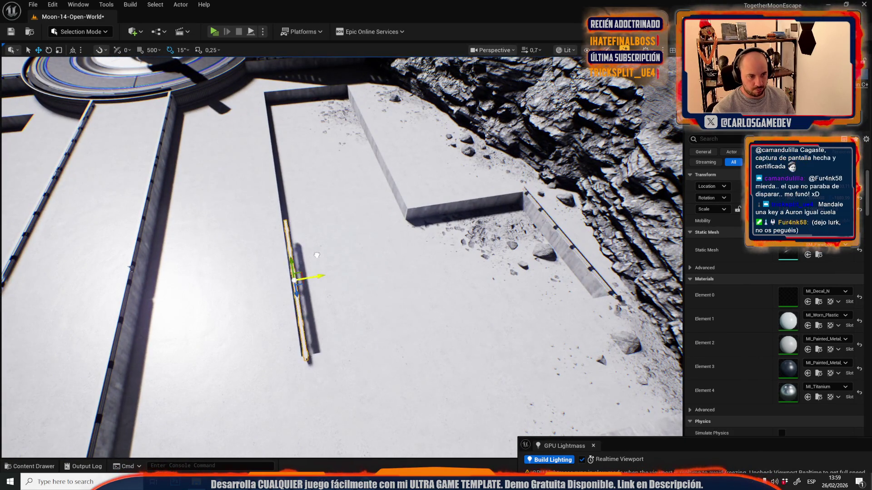
Step: Rotate the rail 90 degrees and move it onto the pit's far wall
key(w)
key(w)
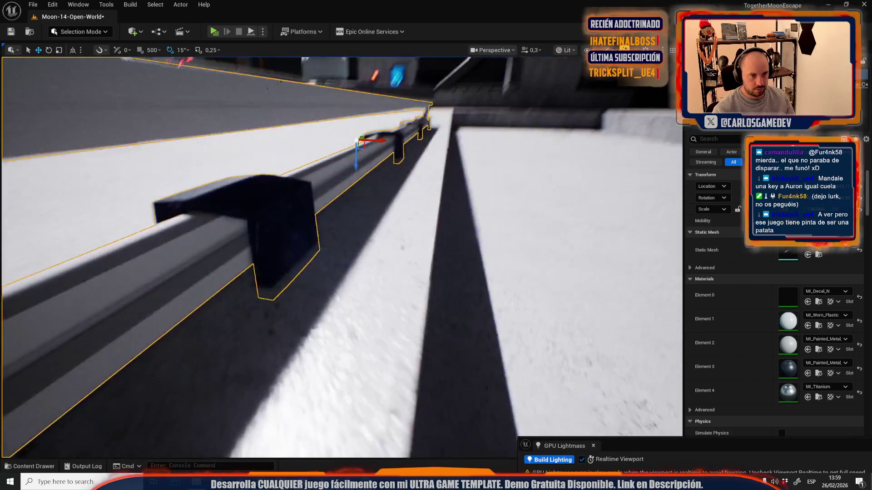
key(w)
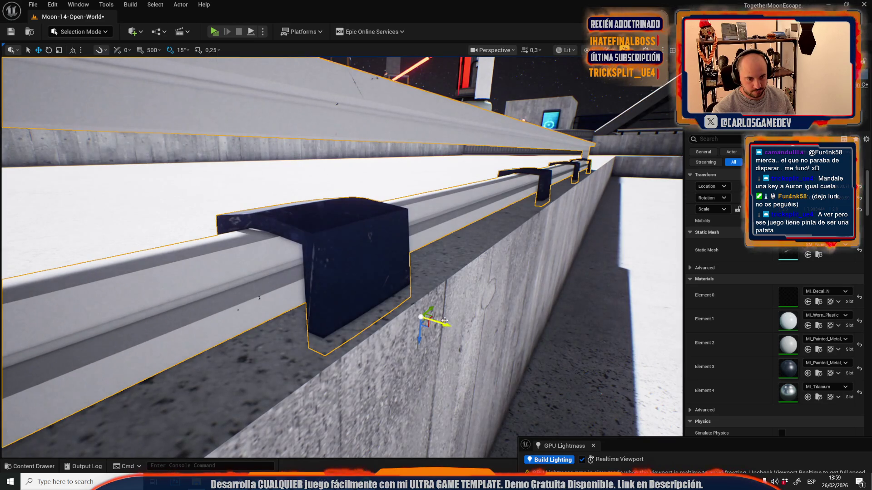
scroll(444, 320, up, 5)
key(s)
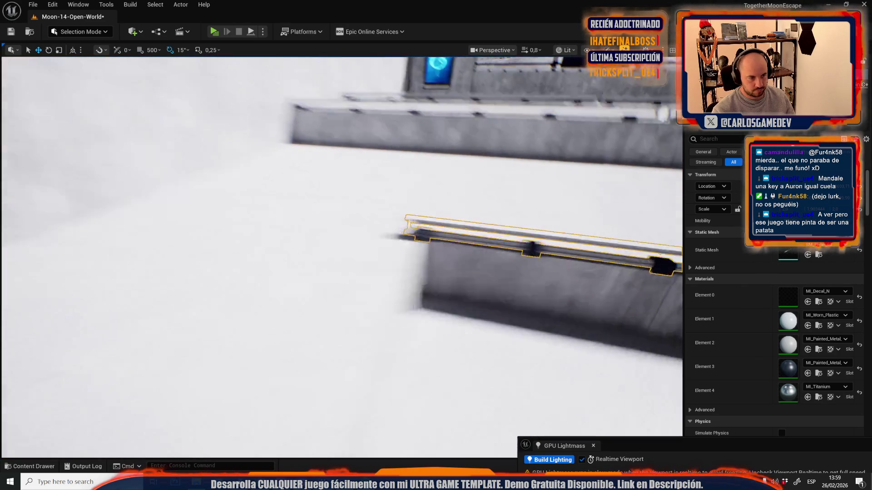
scroll(342, 257, up, 1)
key(w)
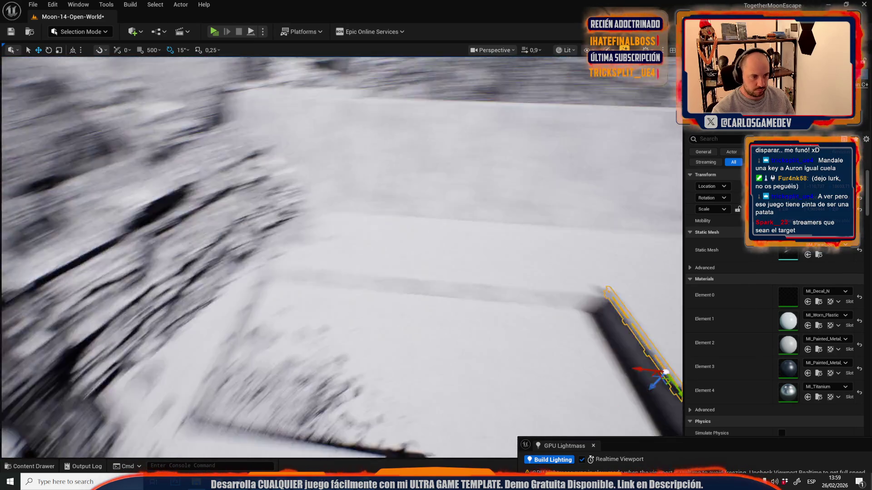
key(s)
drag(609, 326, 647, 344)
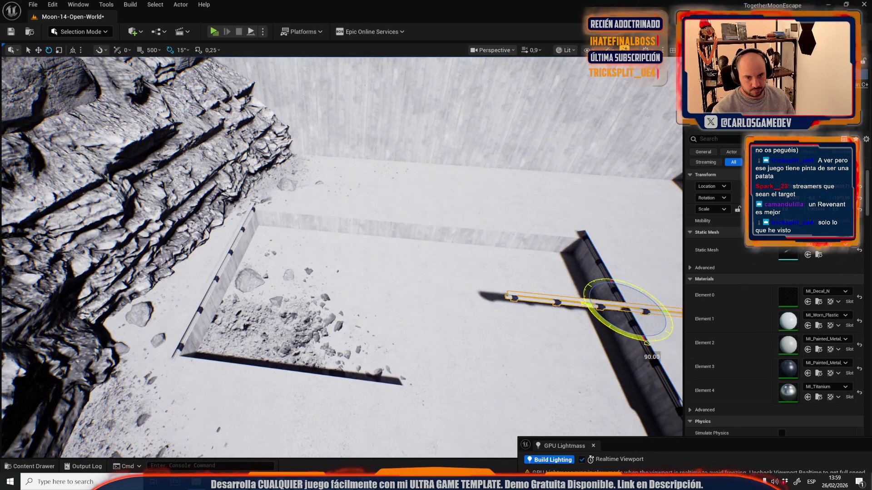
drag(640, 315, 406, 223)
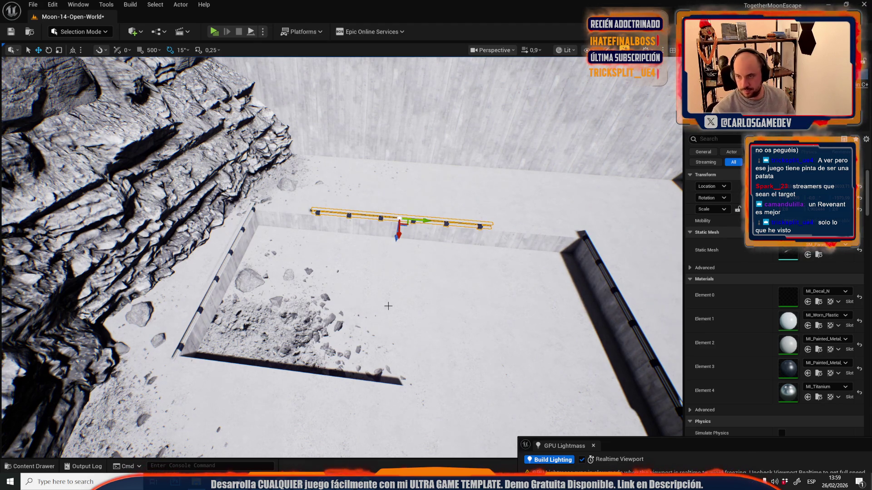
Step: Check the rail's fit, then Alt-drag a second rail end to end along the far wall
key(w)
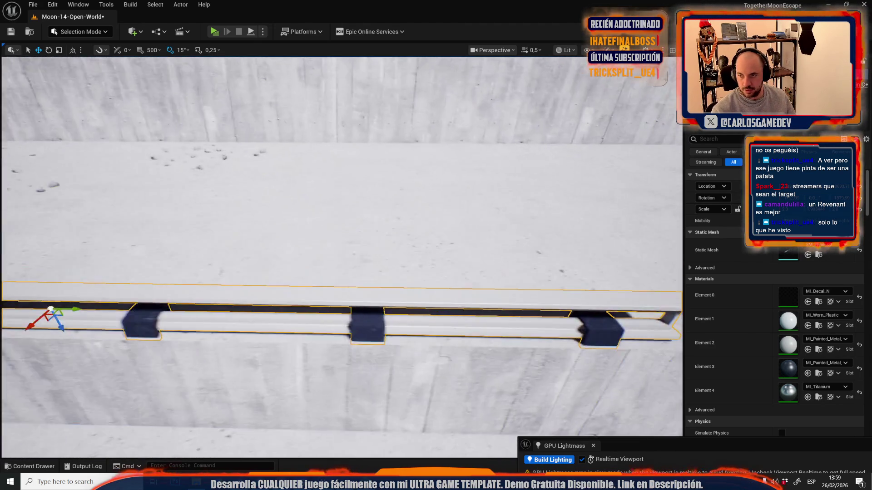
key(s)
scroll(342, 257, down, 3)
key(w)
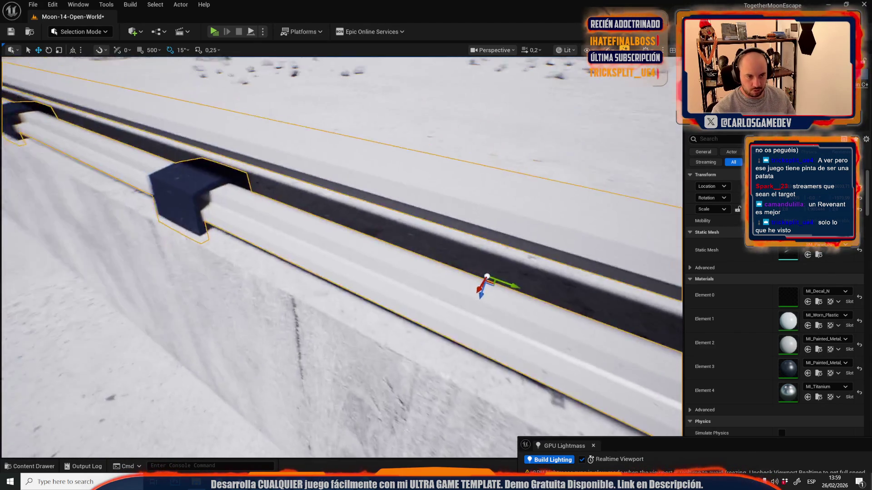
key(a)
scroll(520, 288, up, 2)
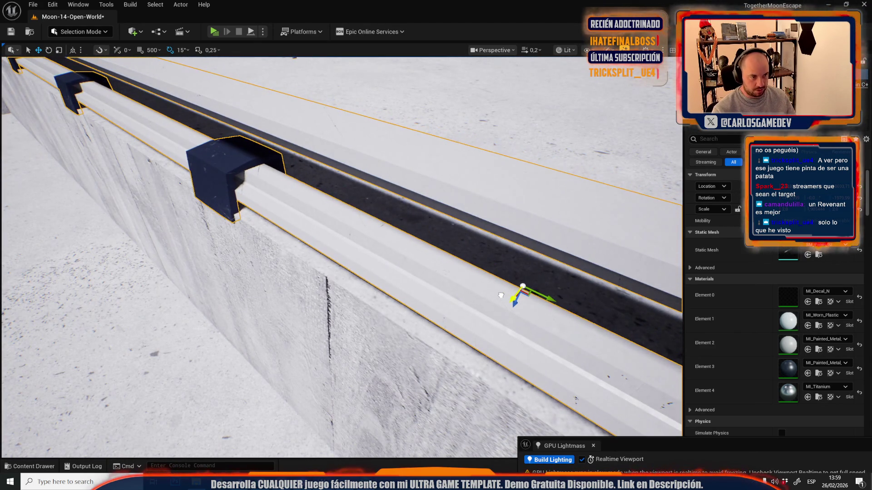
key(f)
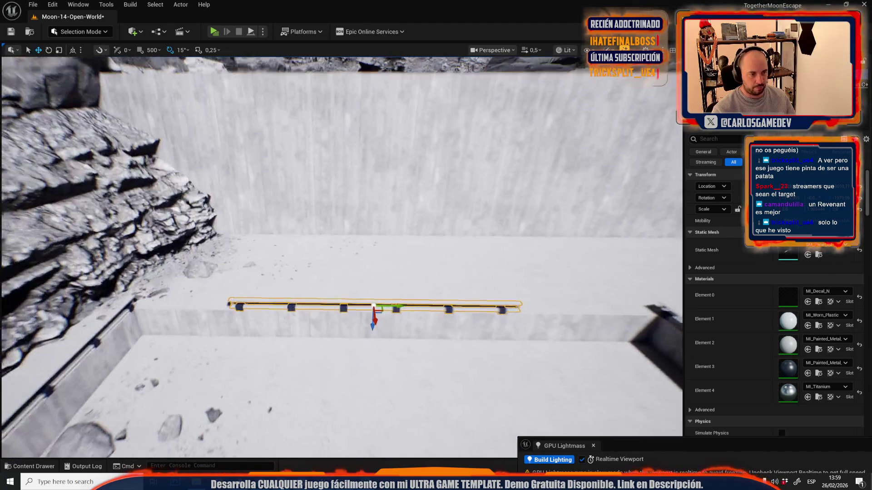
mouse_move(395, 310)
mouse_down()
mouse_move(302, 312)
mouse_move(621, 317)
mouse_up()
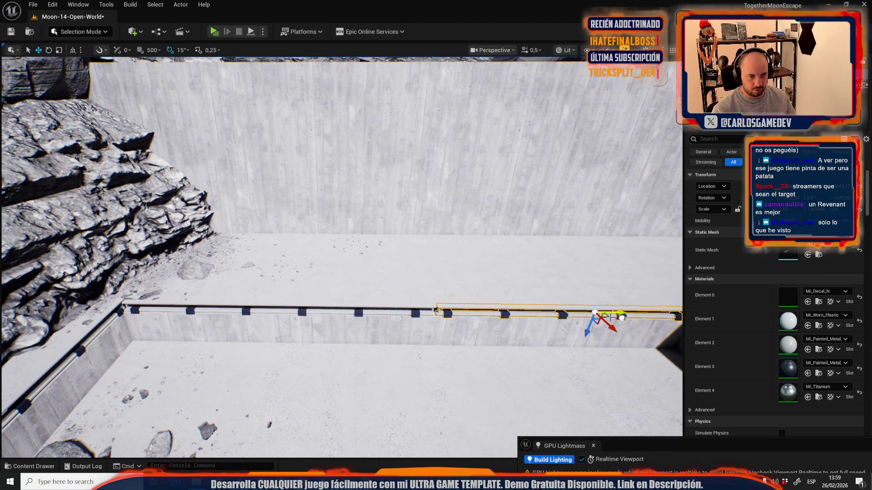
ctrl+click(405, 309)
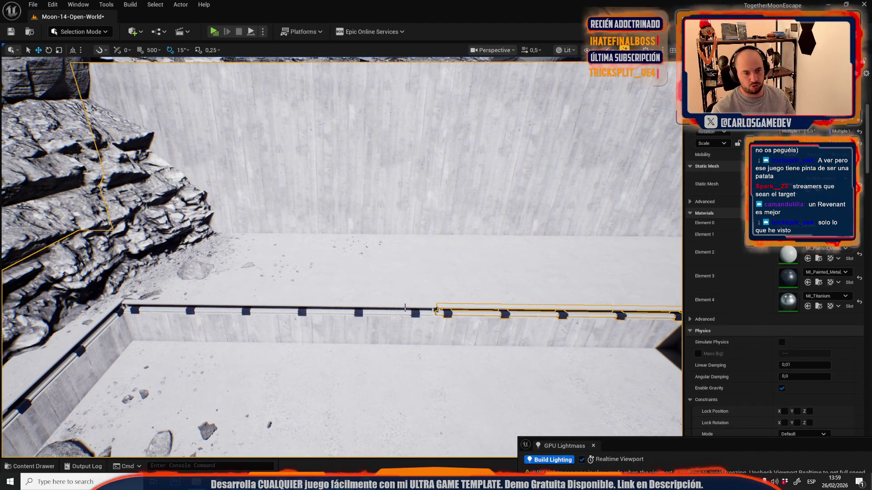
click(416, 314)
ctrl+click(449, 314)
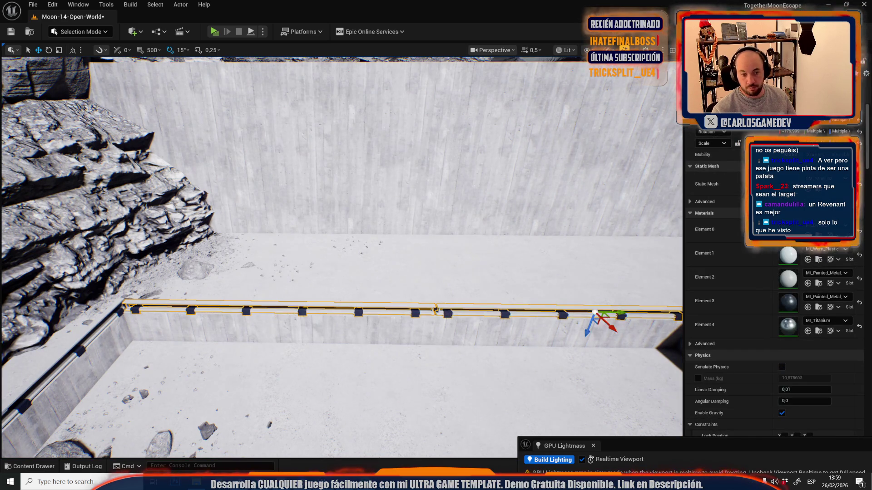
key(f)
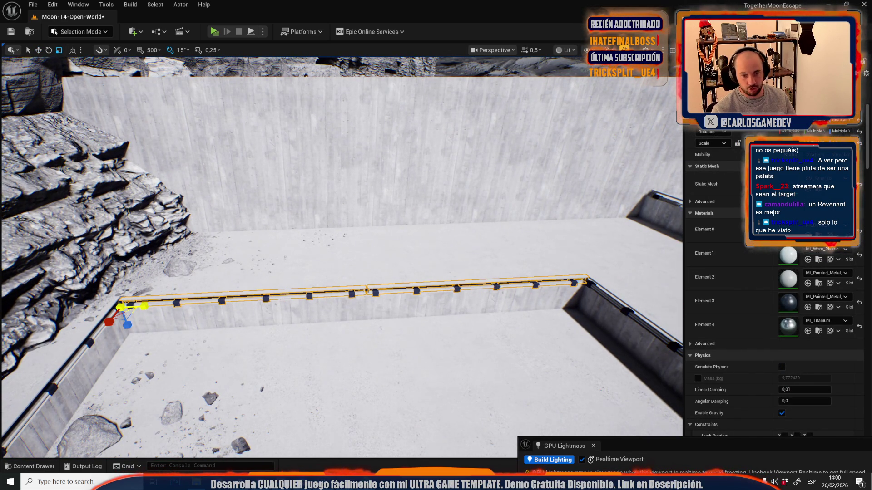
scroll(341, 254, down, 2)
key(w)
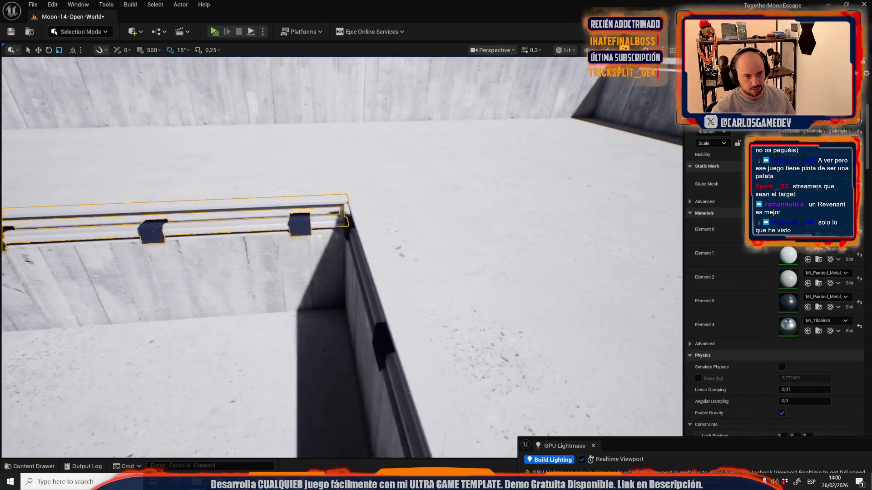
scroll(159, 264, up, 3)
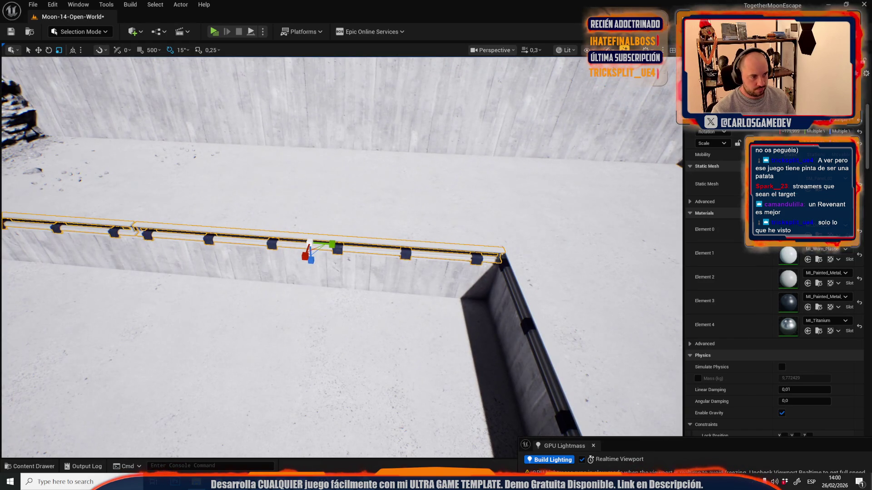
click(139, 238)
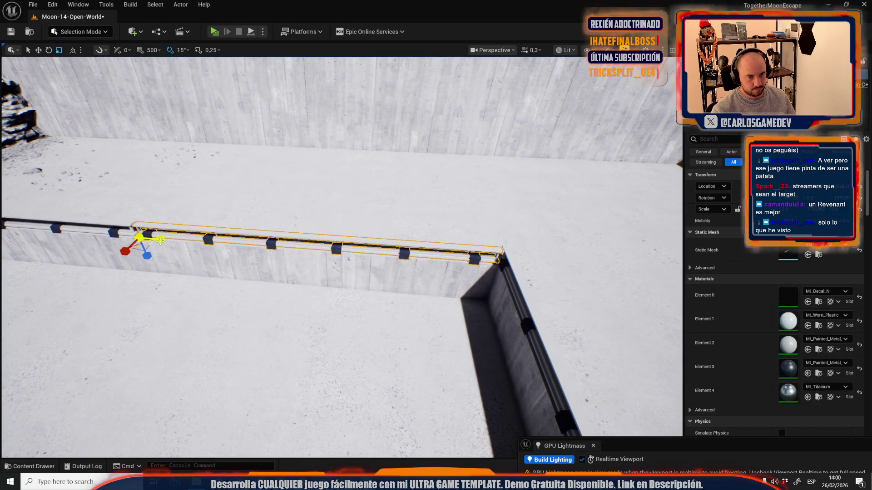
click(160, 246)
scroll(193, 248, up, 1)
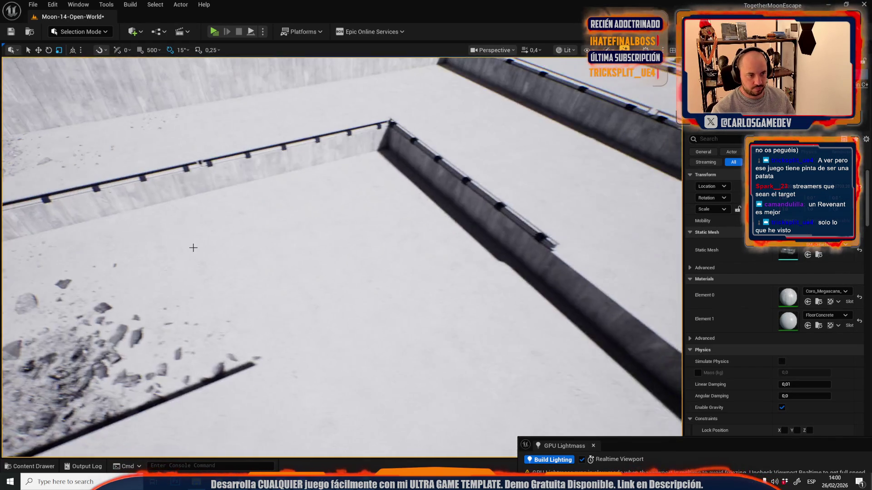
mouse_move(193, 247)
mouse_down()
mouse_move(392, 149)
mouse_move(253, 272)
mouse_up()
click(426, 133)
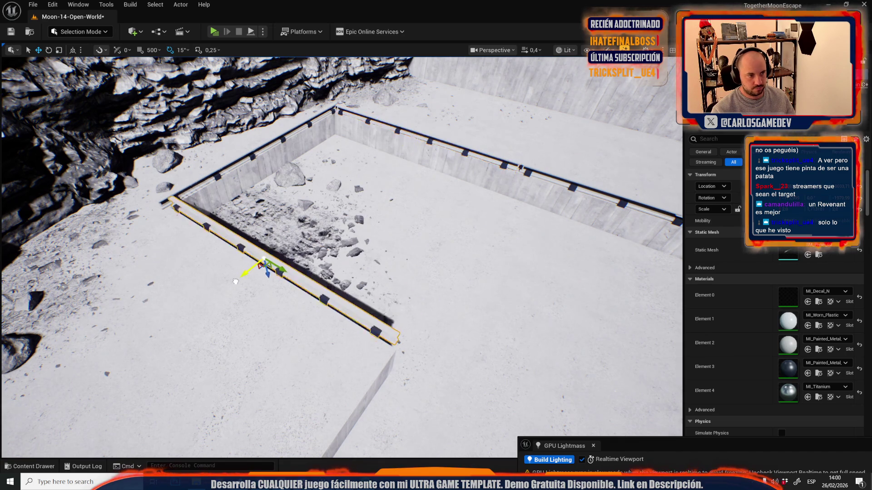
key(f)
mouse_move(222, 205)
mouse_down()
mouse_move(206, 208)
mouse_move(222, 205)
mouse_up()
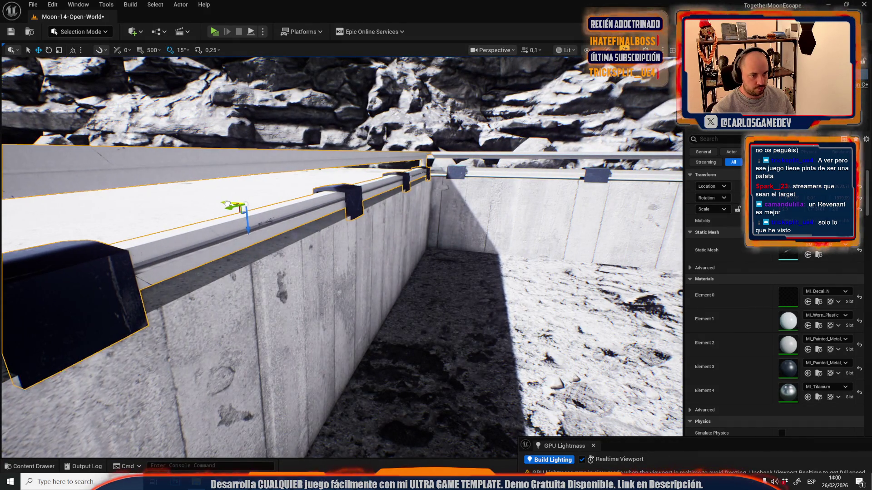
click(228, 203)
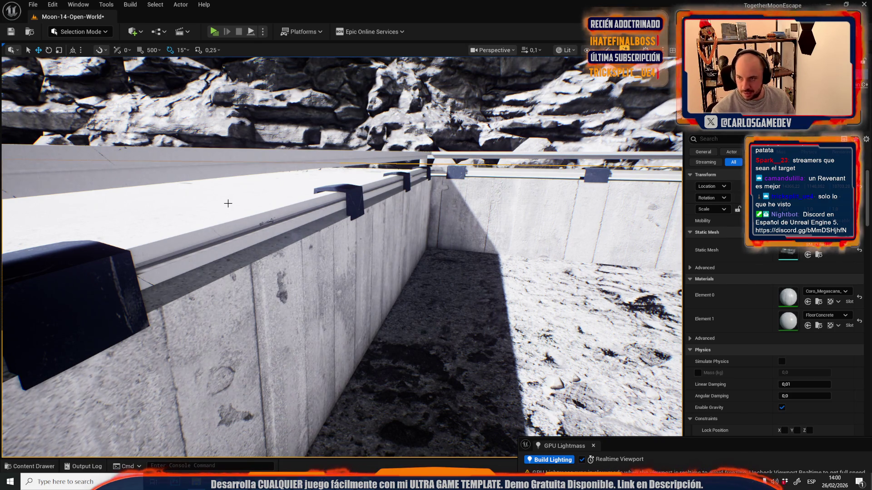
scroll(314, 226, up, 3)
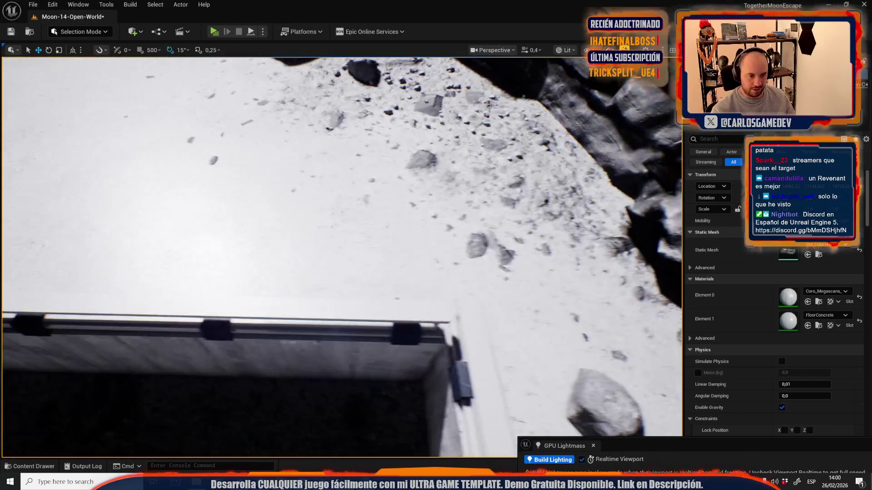
key(w)
click(336, 301)
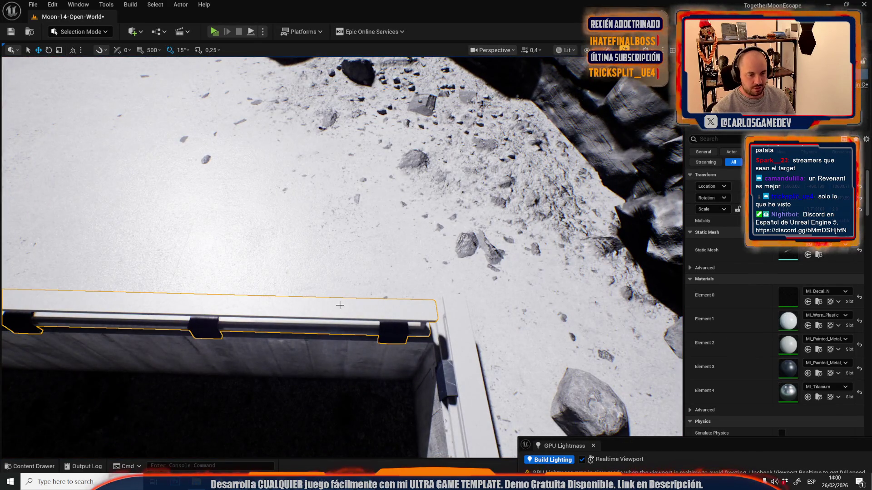
key(f)
scroll(341, 256, up, 1)
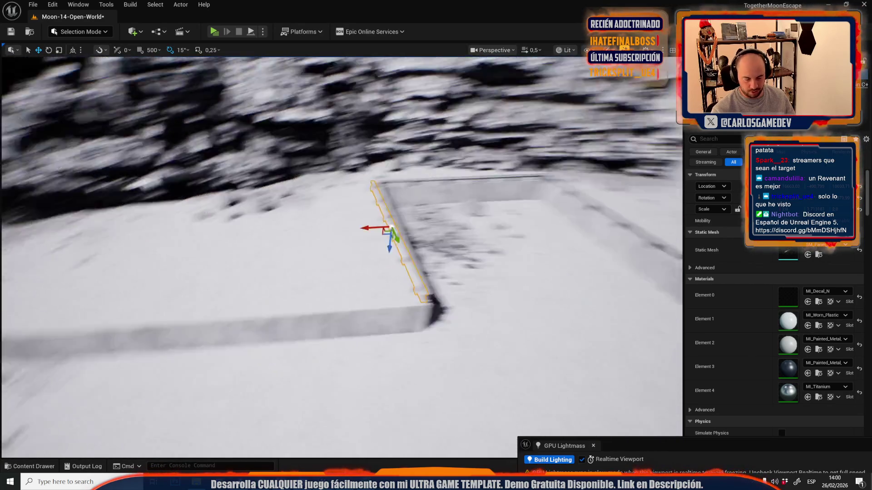
key(e)
drag(420, 237, 438, 246)
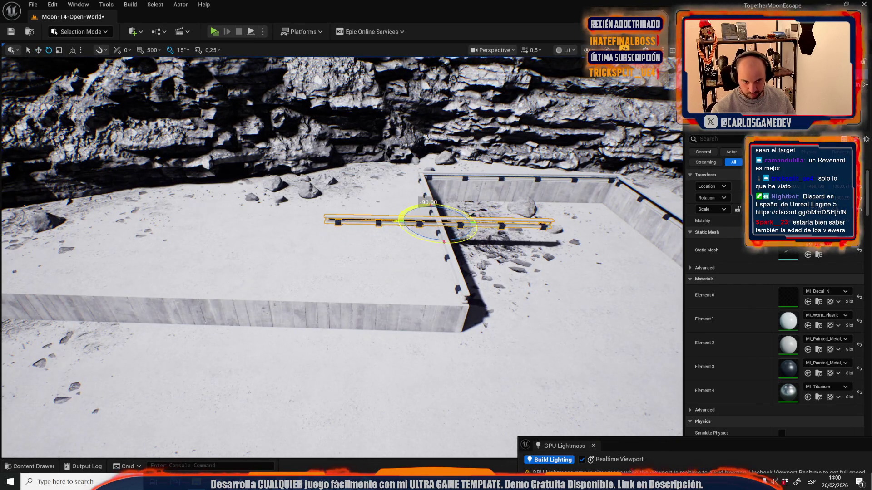
drag(438, 210, 383, 280)
scroll(383, 280, up, 10)
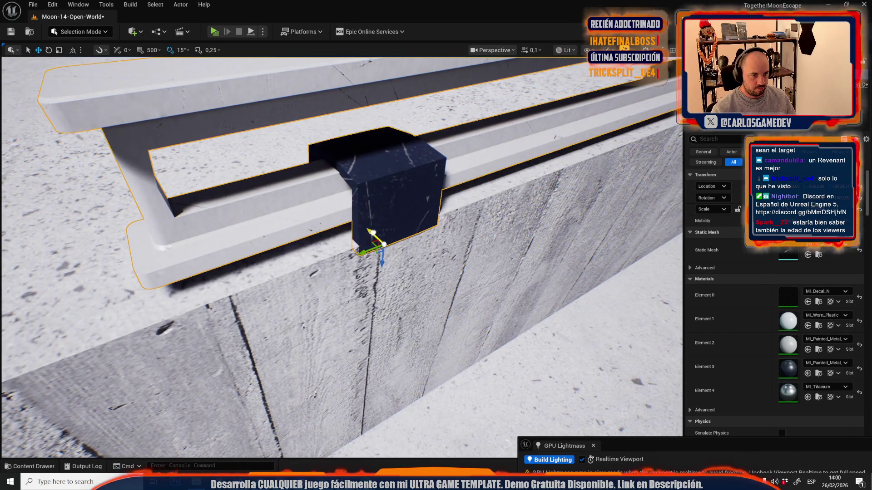
scroll(373, 233, down, 10)
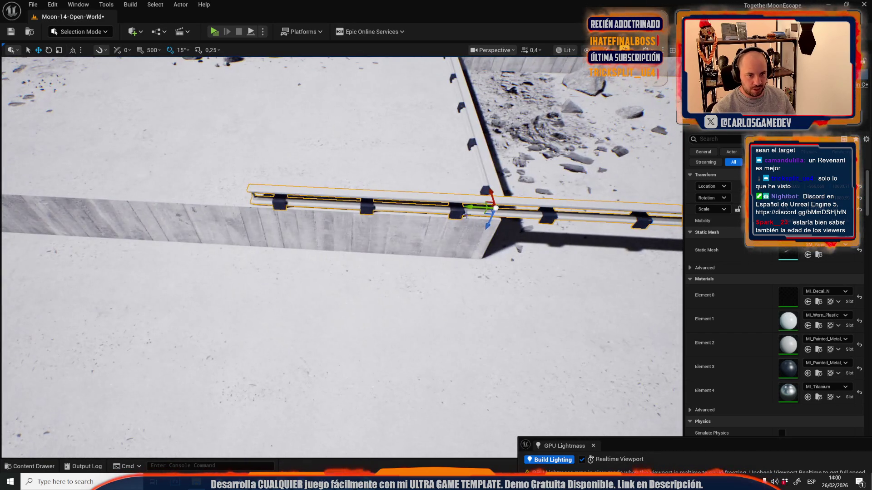
drag(522, 203, 488, 219)
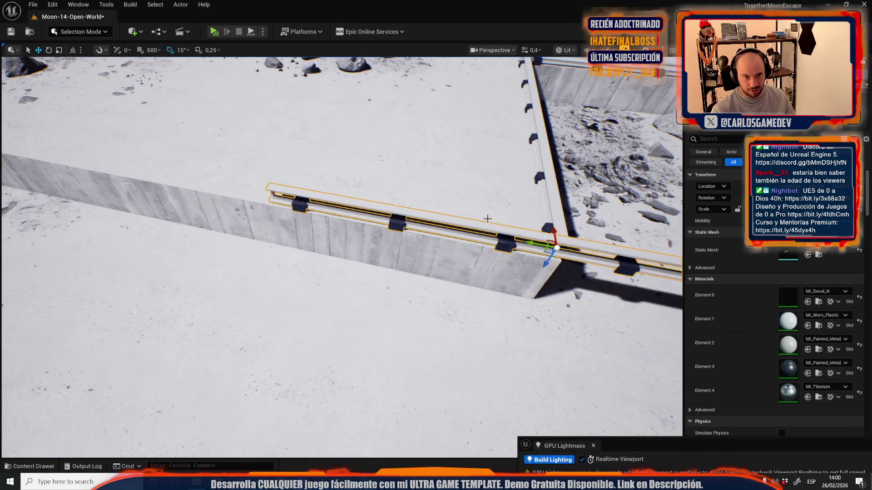
mouse_move(529, 242)
mouse_down()
mouse_move(245, 190)
mouse_move(381, 246)
mouse_move(377, 186)
mouse_move(455, 144)
mouse_move(366, 268)
mouse_move(436, 272)
mouse_move(414, 232)
mouse_up()
key(r)
scroll(384, 143, up, 1)
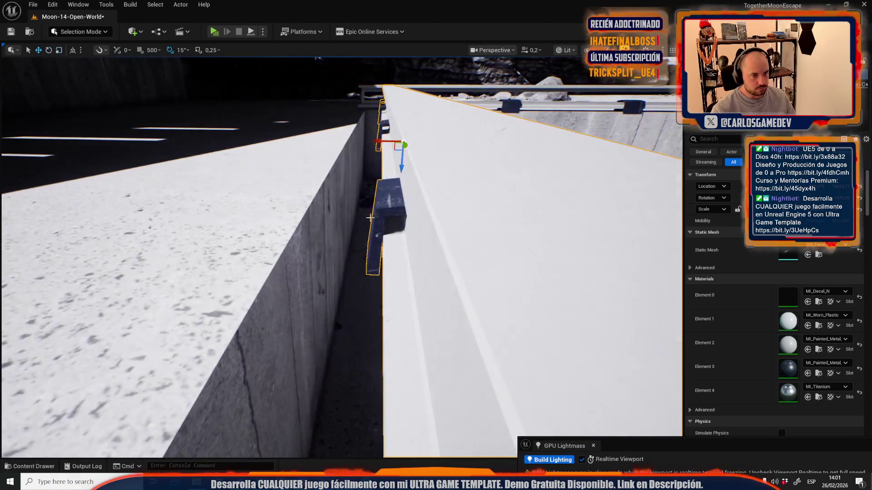
drag(384, 143, 284, 163)
scroll(284, 163, up, 4)
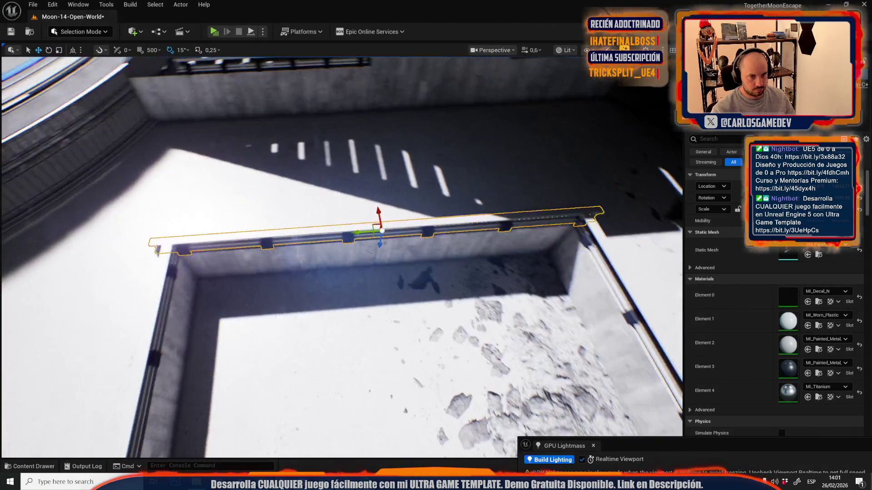
key(r)
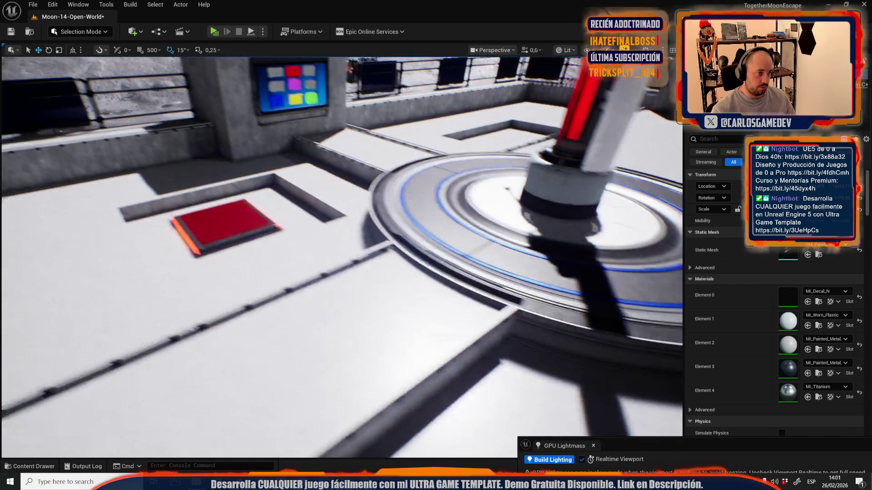
scroll(342, 258, up, 1)
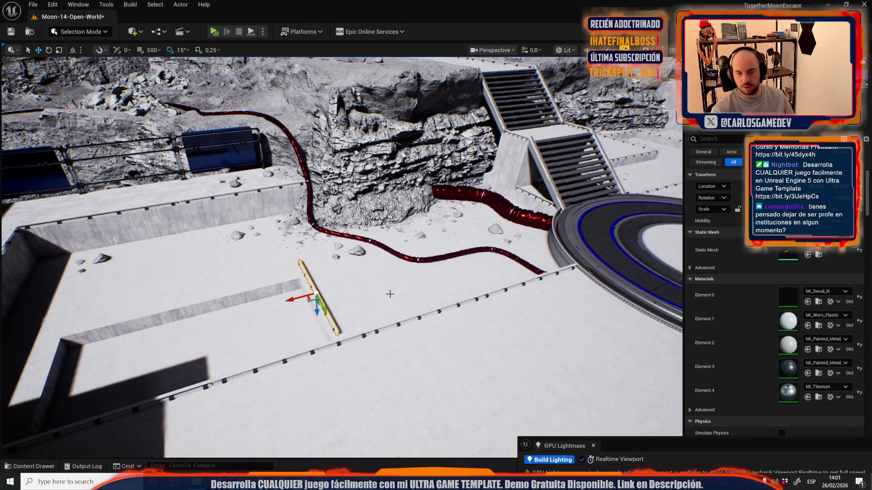
Step: Select and focus the trim rail, then Alt-drag out a duplicate copy
scroll(389, 295, down, 2)
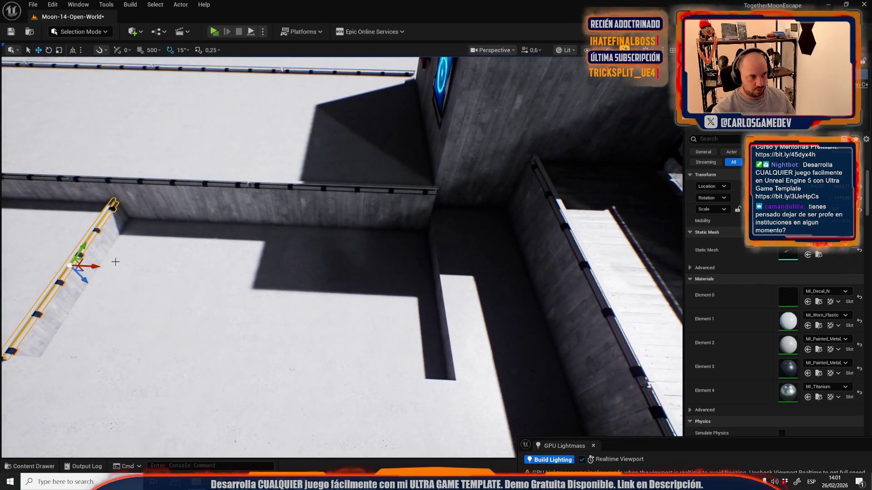
scroll(91, 270, down, 3)
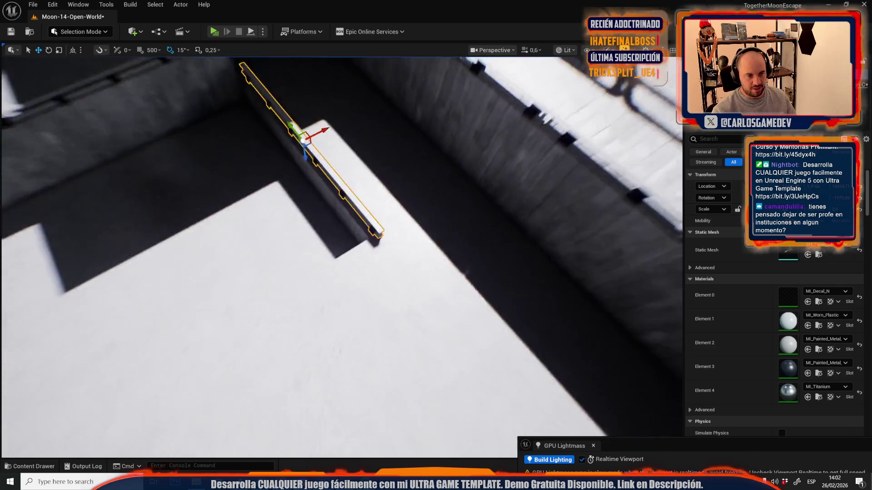
drag(453, 291, 453, 291)
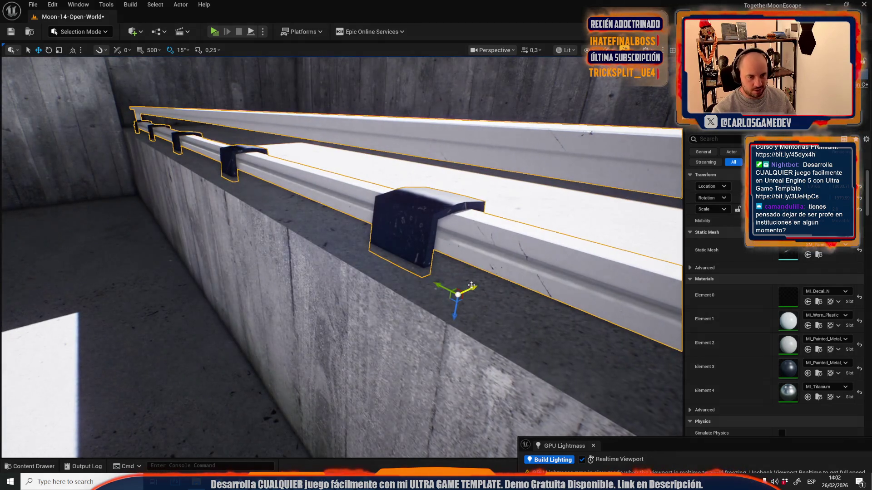
scroll(453, 290, up, 2)
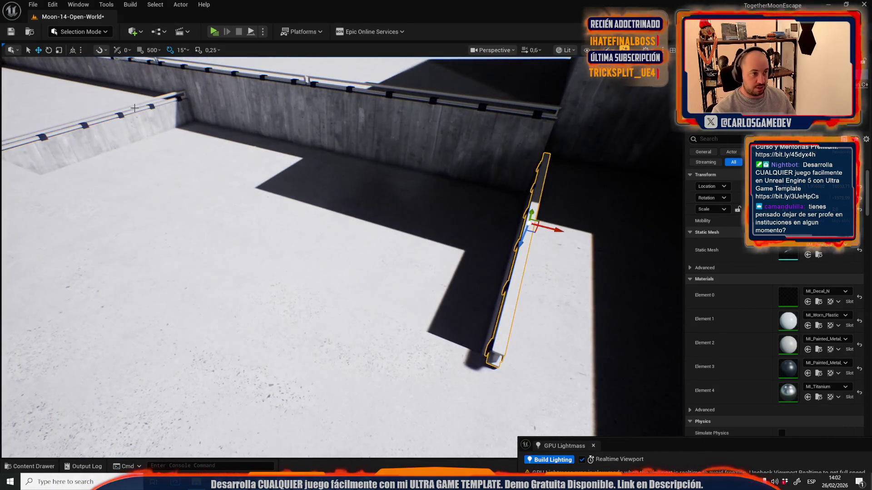
click(134, 108)
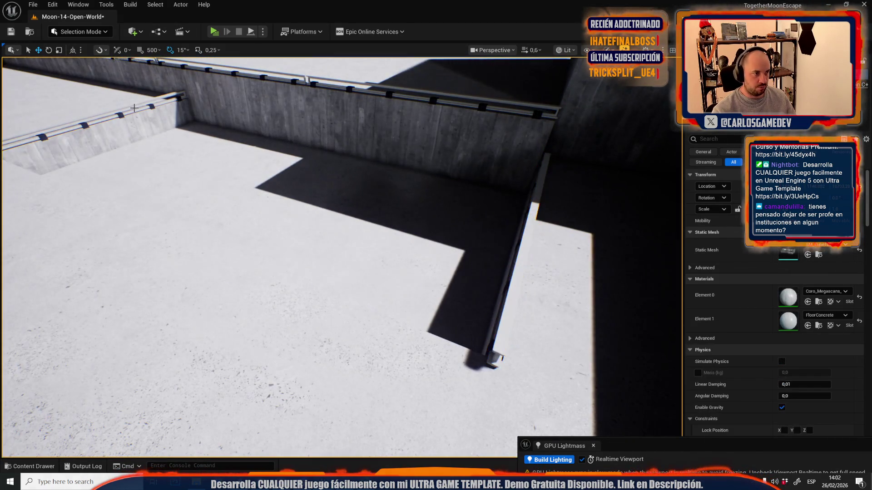
click(156, 99)
key(f)
mouse_move(367, 163)
mouse_down()
mouse_move(336, 248)
mouse_move(324, 253)
mouse_move(335, 284)
mouse_up()
key(e)
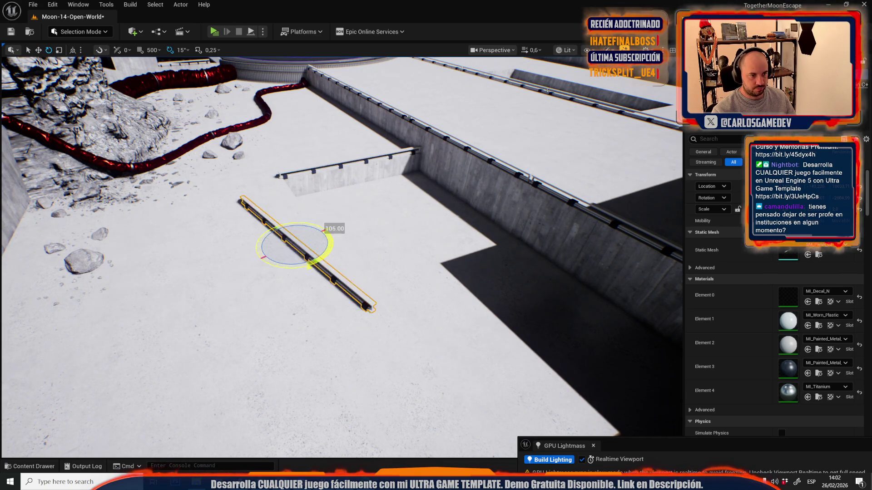
scroll(293, 267, down, 1)
Step: Place the copied railing on the wall's top edge and slide it along
key(w)
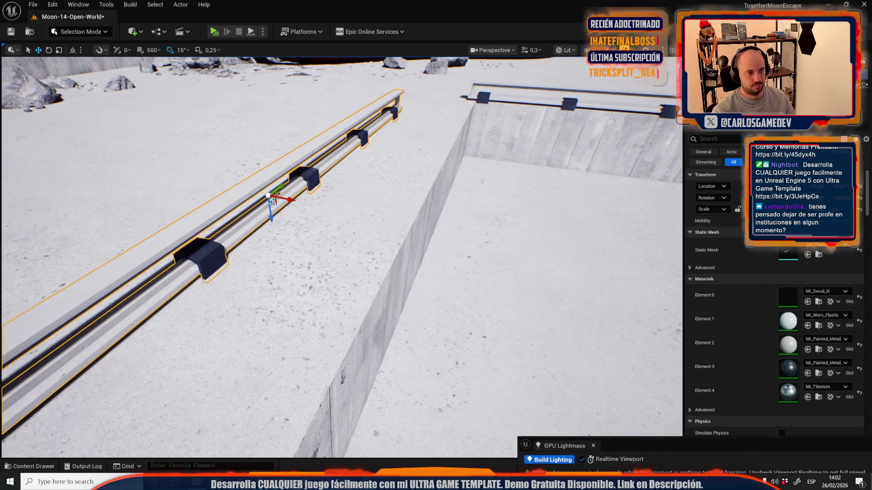
mouse_move(291, 200)
mouse_down()
mouse_move(364, 221)
mouse_move(403, 214)
mouse_up()
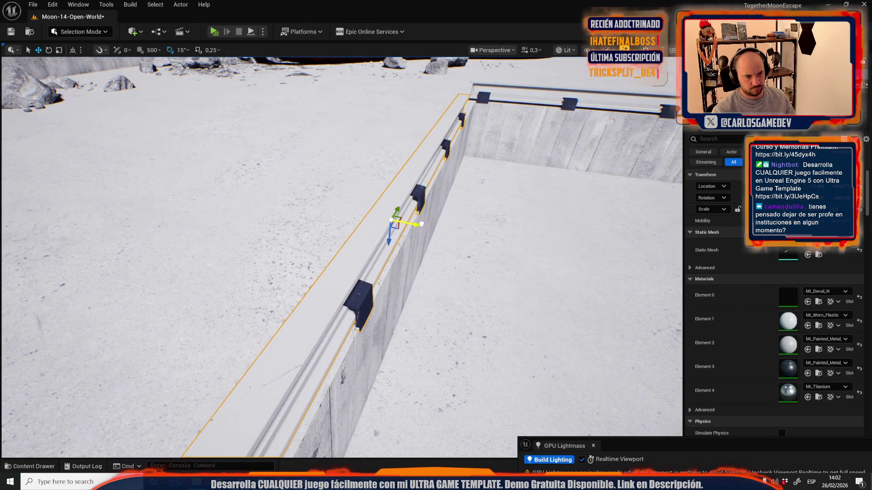
scroll(403, 214, up, 2)
scroll(207, 208, up, 2)
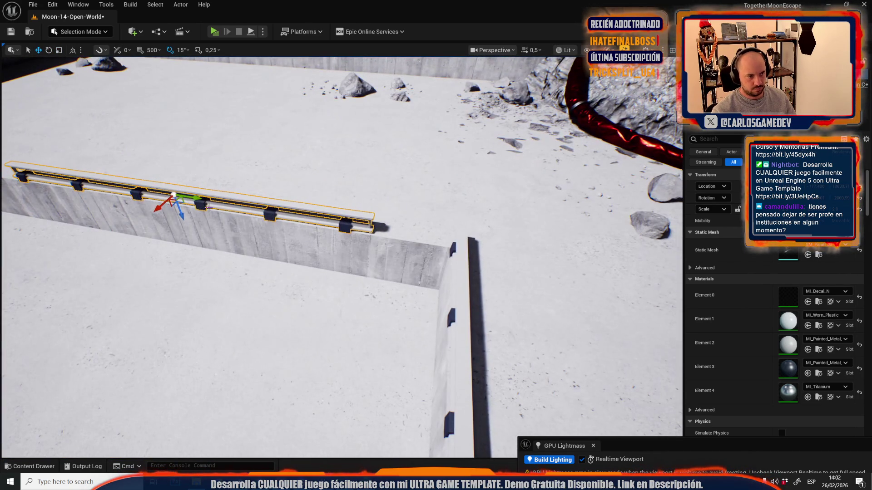
drag(189, 196, 261, 212)
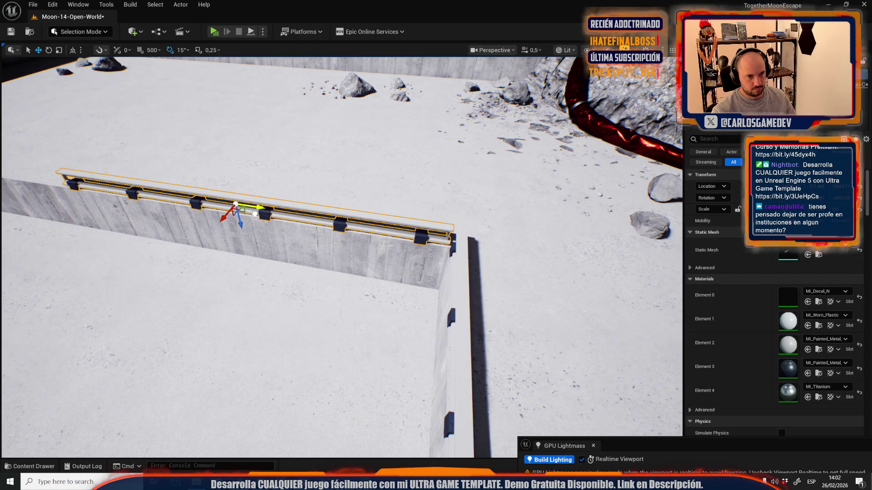
scroll(255, 214, down, 5)
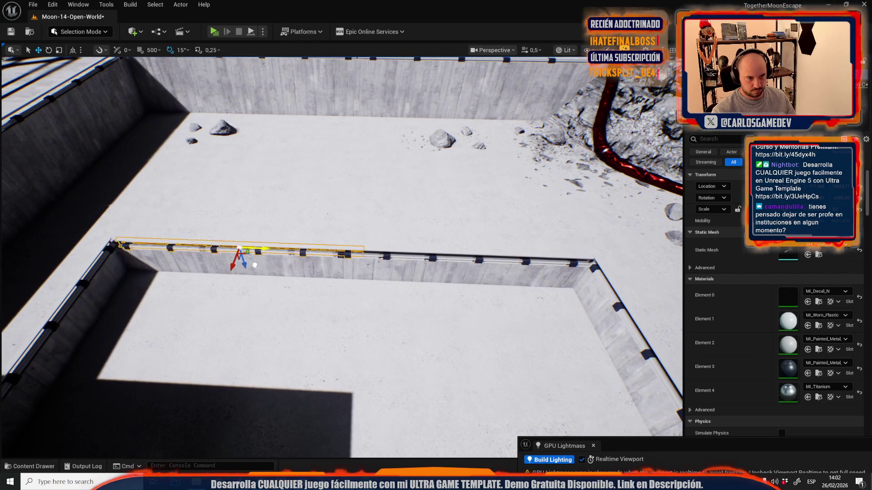
scroll(219, 264, up, 4)
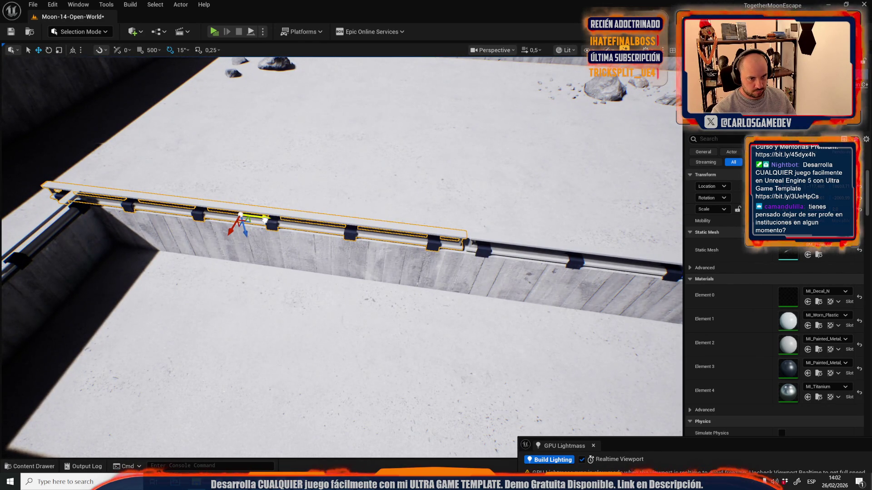
Step: Set the pivot at the rail's right end, shift it left, and duplicate it further along
alt+middle_click(464, 252)
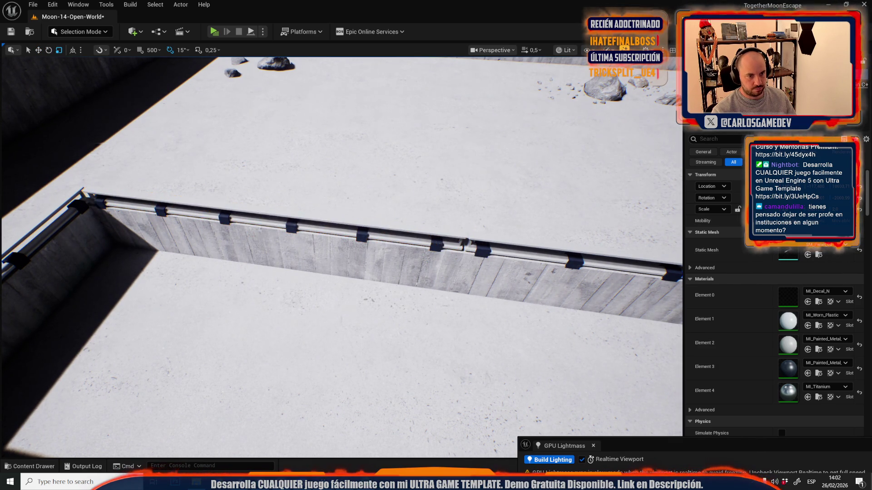
scroll(384, 289, up, 2)
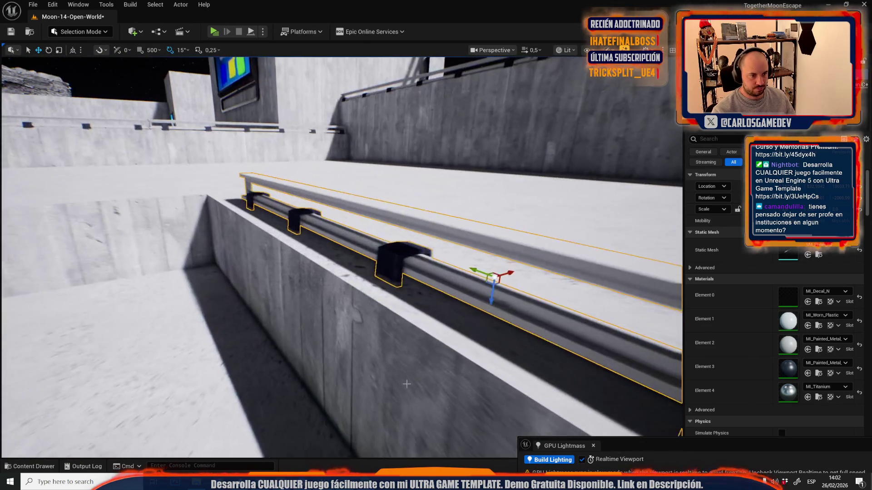
mouse_move(544, 278)
mouse_down()
mouse_move(516, 293)
mouse_move(488, 291)
mouse_move(503, 289)
mouse_up()
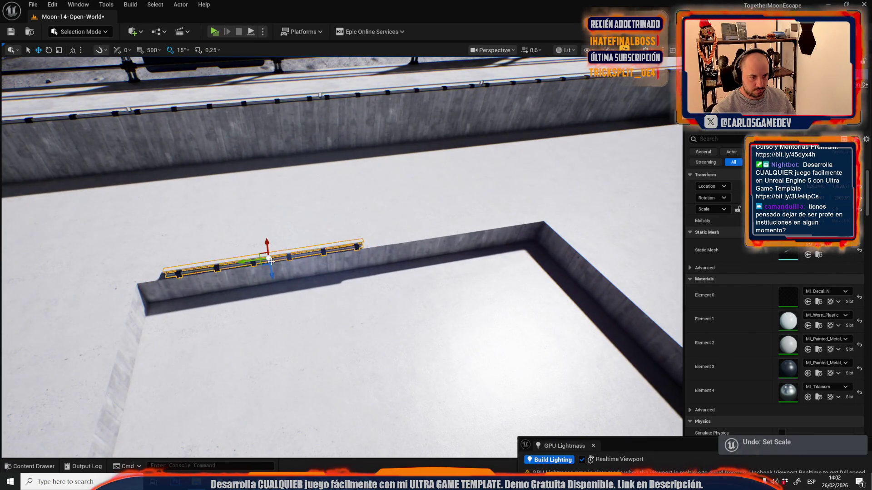
drag(247, 262, 453, 242)
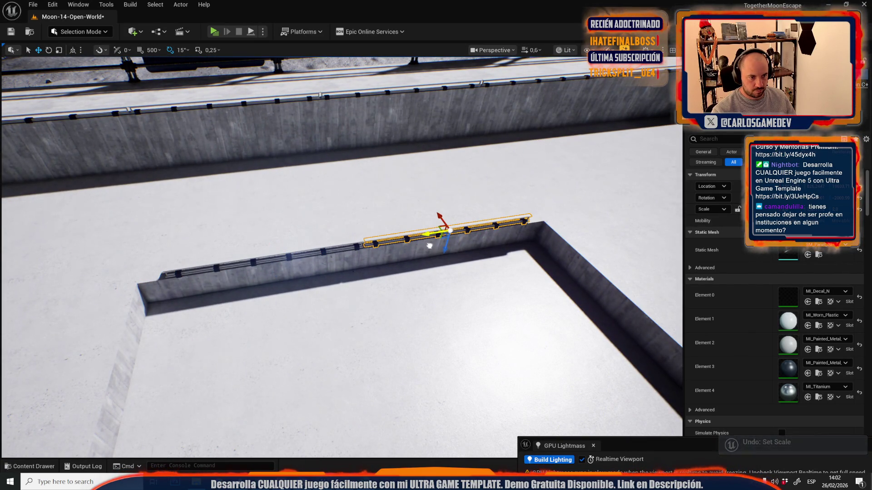
Step: Select both rails, pivot at their left end, and rotate them to follow the next wall
ctrl+click(351, 242)
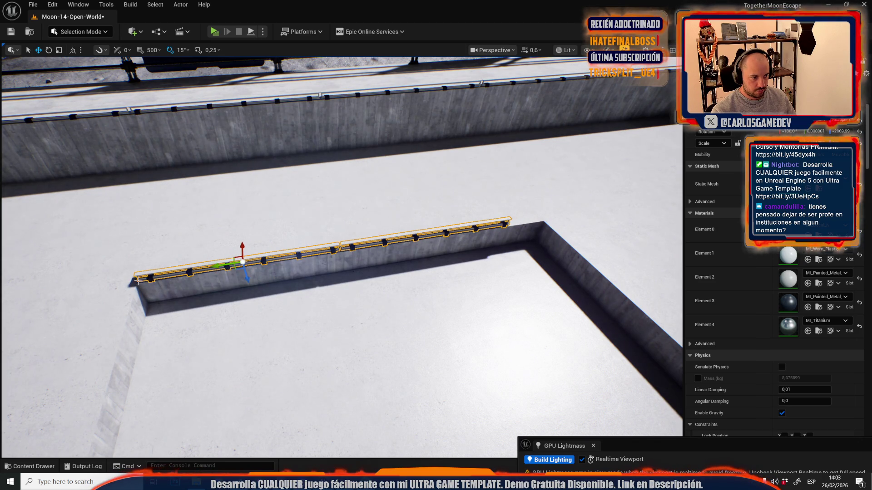
middle_click(138, 280)
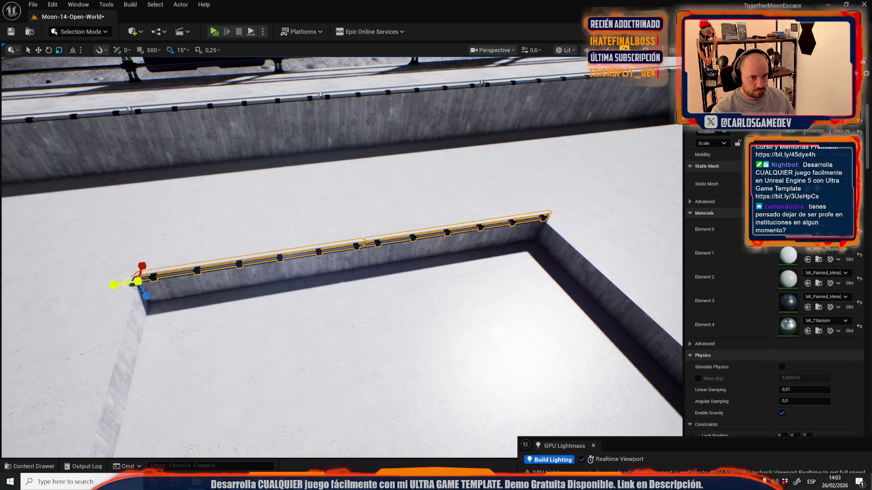
scroll(246, 282, up, 1)
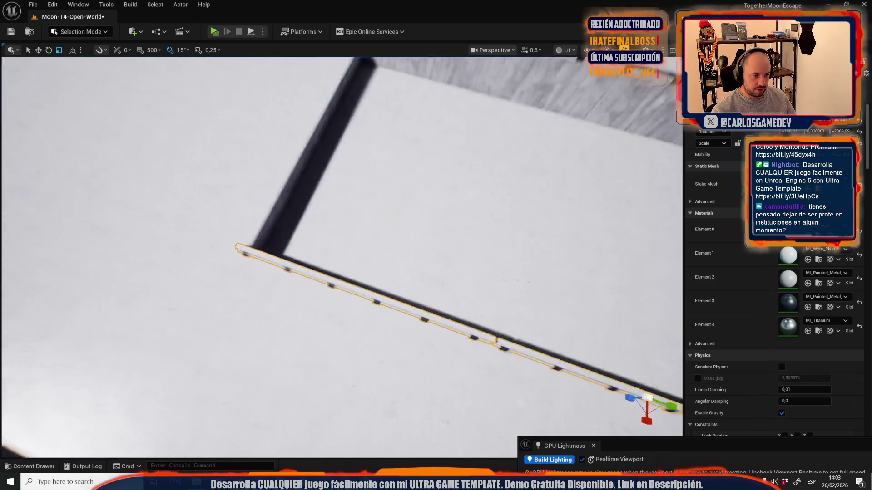
key(w)
drag(337, 285, 304, 253)
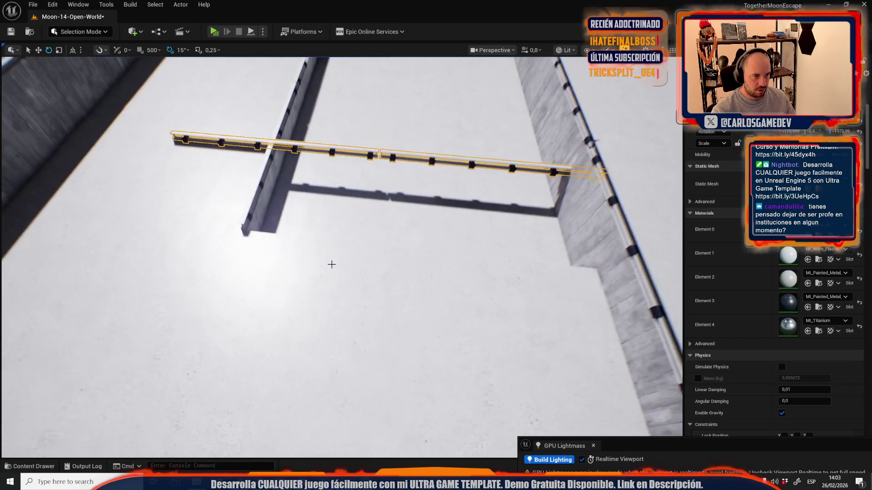
key(w)
Step: Set the pivot at the rail's far end and fit the rail onto the left wall
drag(266, 146, 295, 177)
scroll(314, 263, down, 1)
mouse_move(313, 262)
mouse_down()
mouse_move(348, 256)
mouse_move(359, 218)
mouse_up()
scroll(348, 255, up, 4)
scroll(359, 223, down, 3)
key(r)
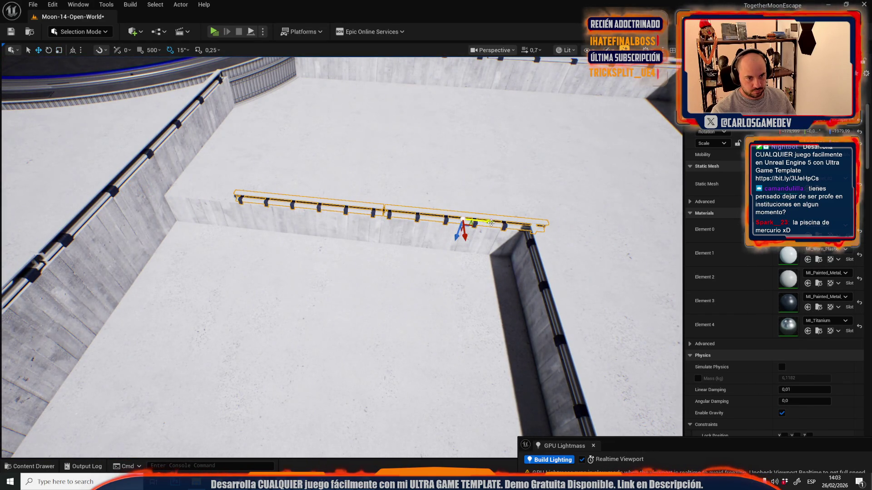
scroll(443, 255, down, 4)
drag(443, 254, 443, 255)
alt+middle_click(417, 271)
scroll(431, 266, down, 5)
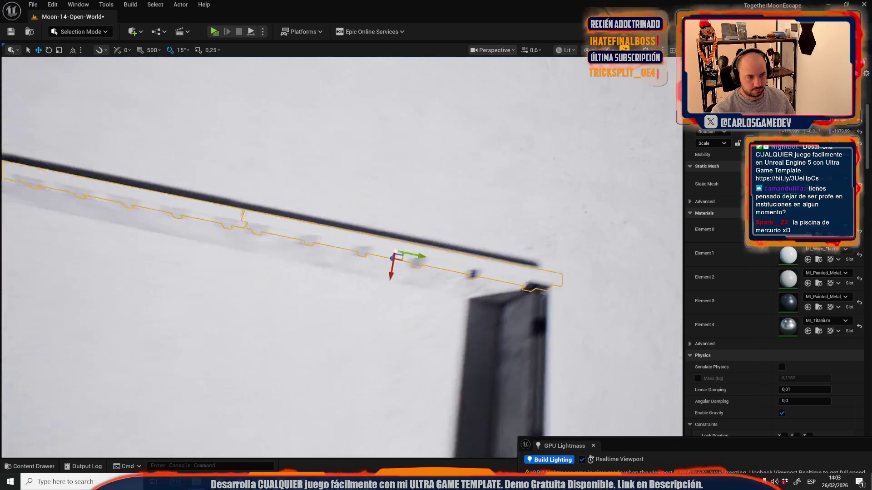
mouse_move(434, 249)
mouse_down()
mouse_move(534, 273)
mouse_move(553, 266)
mouse_move(563, 247)
mouse_move(200, 270)
mouse_up()
key(f)
mouse_move(252, 235)
mouse_down()
mouse_move(303, 280)
mouse_move(350, 227)
mouse_move(409, 268)
mouse_up()
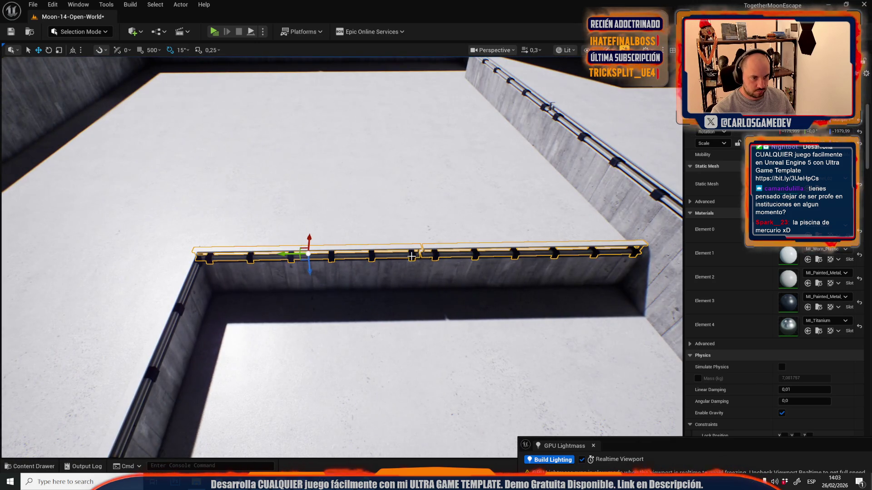
Step: Select the concrete pit wall mesh and pull back to a wide arena view
click(420, 257)
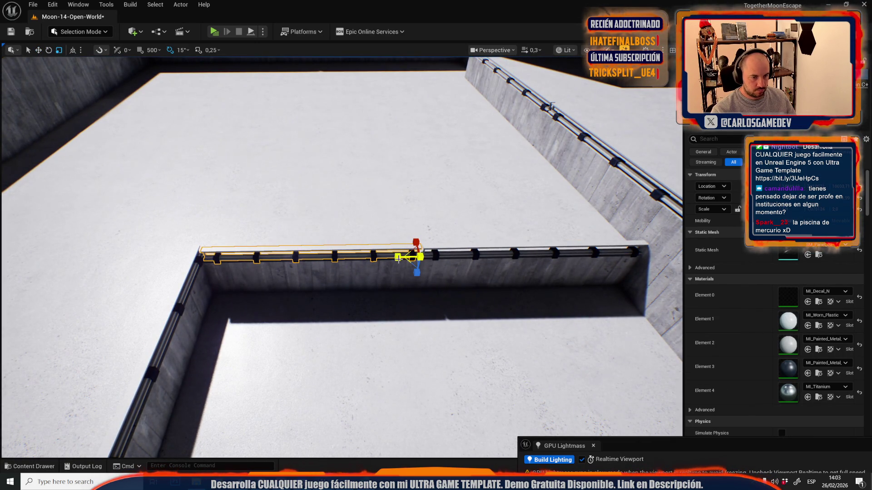
click(185, 298)
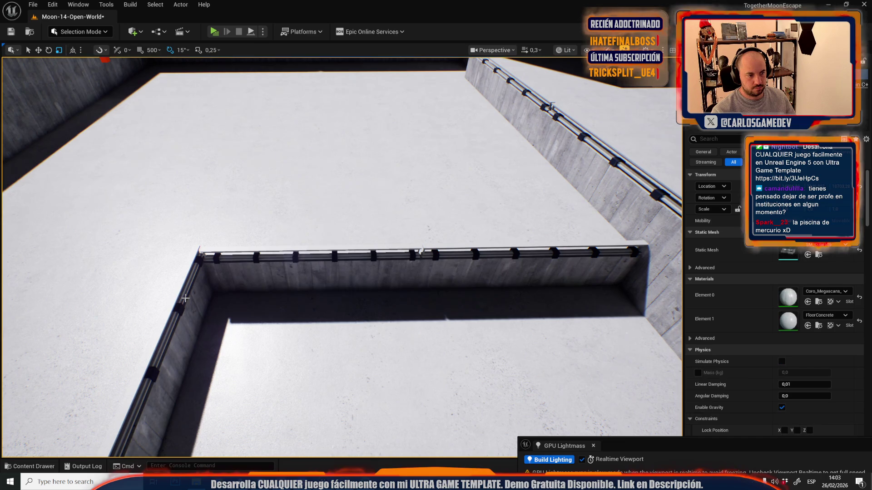
mouse_move(180, 299)
mouse_down()
mouse_move(207, 373)
mouse_move(229, 318)
mouse_up()
mouse_move(260, 200)
mouse_down()
mouse_move(261, 241)
mouse_move(260, 201)
mouse_up()
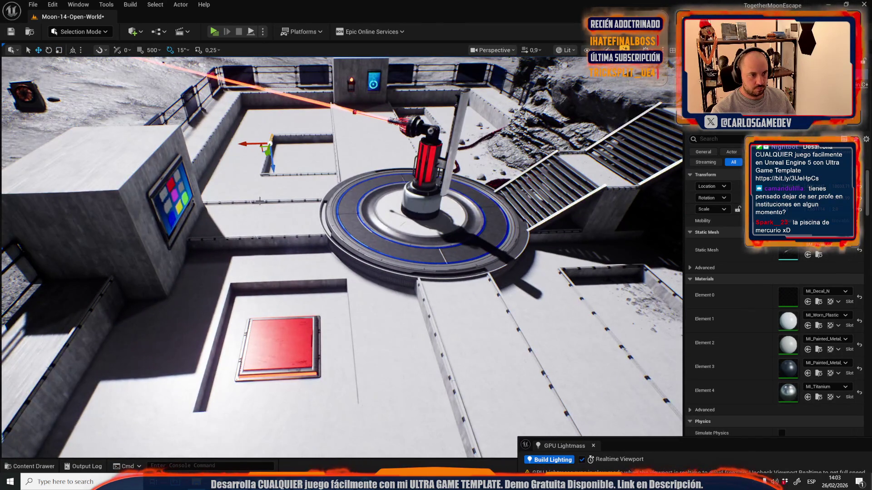
Step: Select another trim rail and scale it shorter lengthwise
click(264, 163)
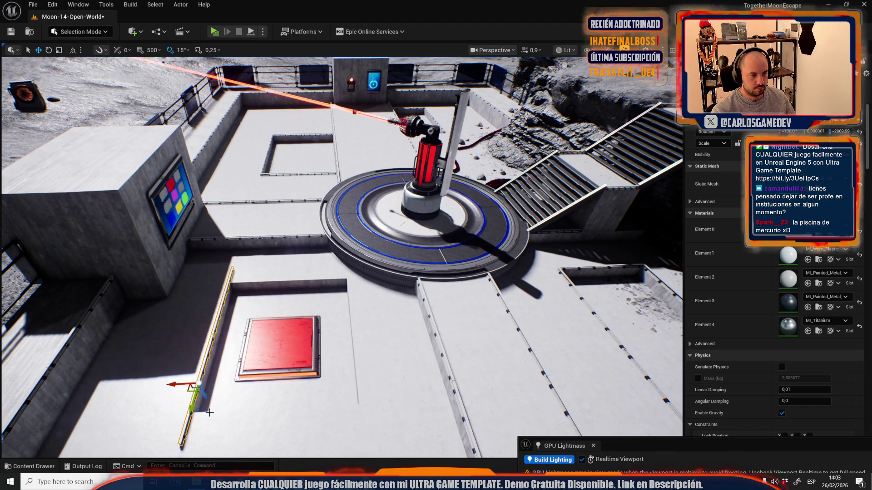
key(f)
key(r)
mouse_move(160, 231)
mouse_down()
mouse_move(136, 230)
mouse_move(212, 226)
mouse_up()
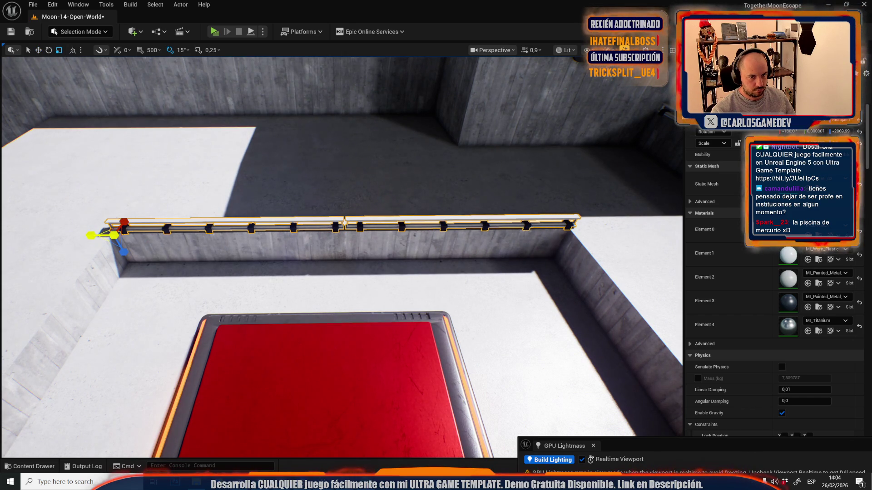
key(f)
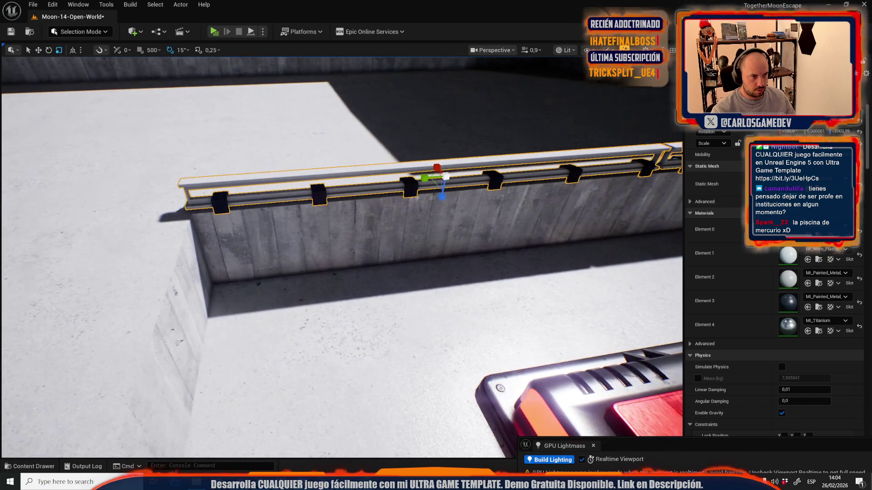
scroll(264, 197, down, 10)
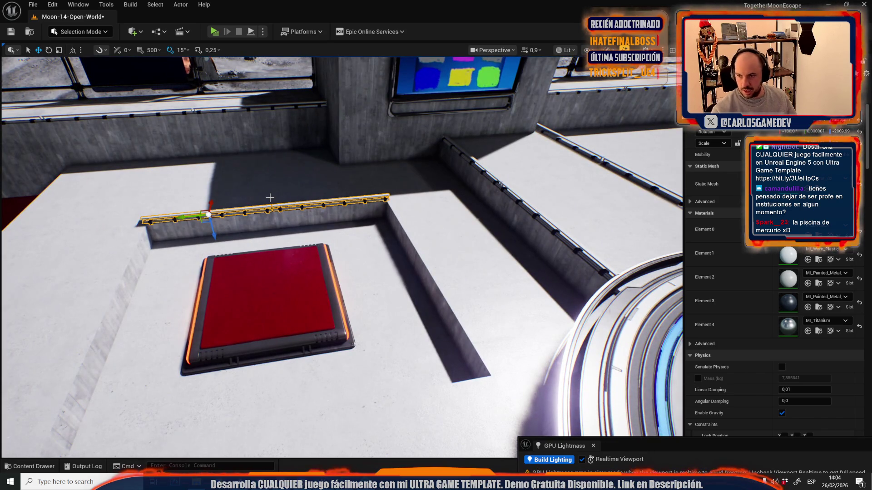
mouse_move(270, 198)
mouse_down()
mouse_move(156, 274)
mouse_move(402, 292)
mouse_move(375, 296)
mouse_up()
mouse_move(269, 263)
mouse_down()
mouse_move(384, 256)
mouse_move(361, 257)
mouse_up()
scroll(384, 255, down, 2)
scroll(361, 257, up, 3)
drag(458, 291, 458, 291)
Step: Rotate the rail 90 degrees and lower it into the pit beside the red pad
key(e)
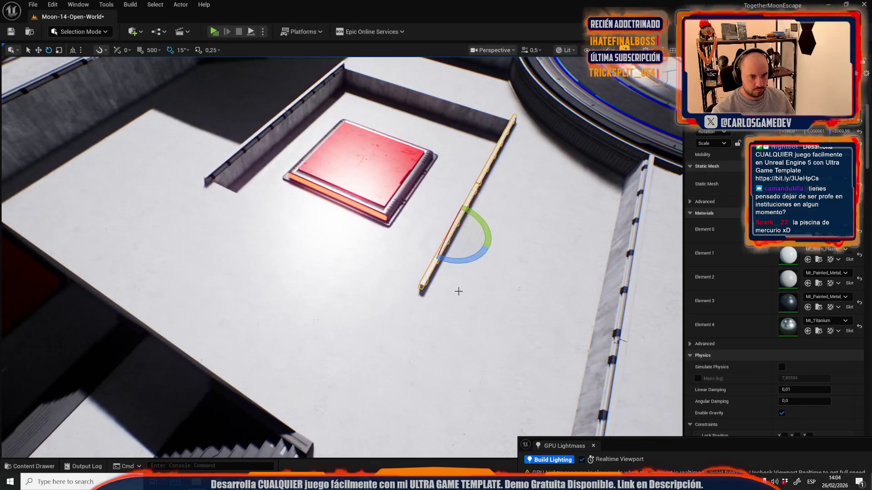
drag(409, 254, 431, 272)
drag(432, 261, 432, 262)
key(r)
drag(504, 308, 504, 309)
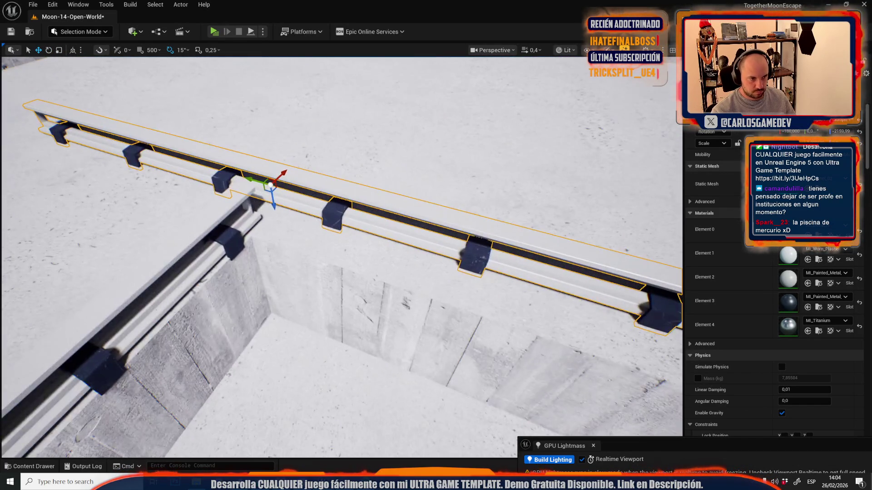
mouse_move(271, 185)
mouse_down()
mouse_move(360, 256)
mouse_move(329, 277)
mouse_up()
scroll(345, 268, up, 2)
key(e)
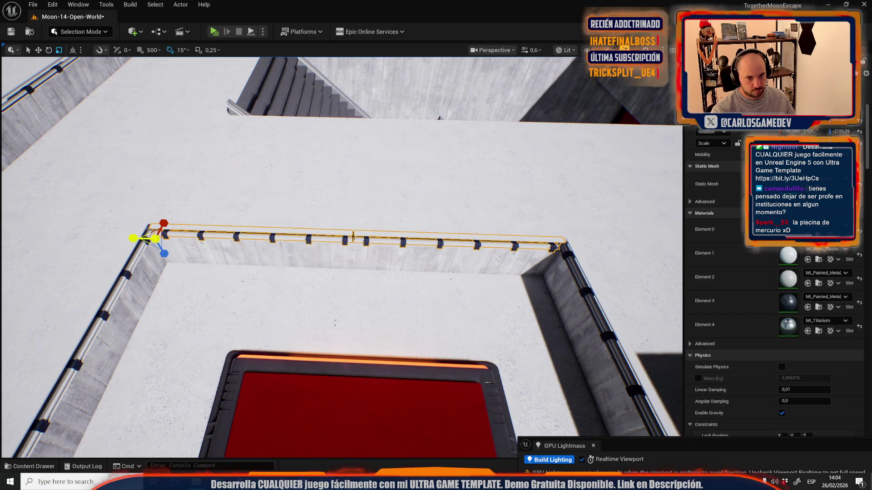
mouse_move(251, 251)
mouse_down()
mouse_move(362, 263)
mouse_move(295, 259)
mouse_move(330, 261)
mouse_up()
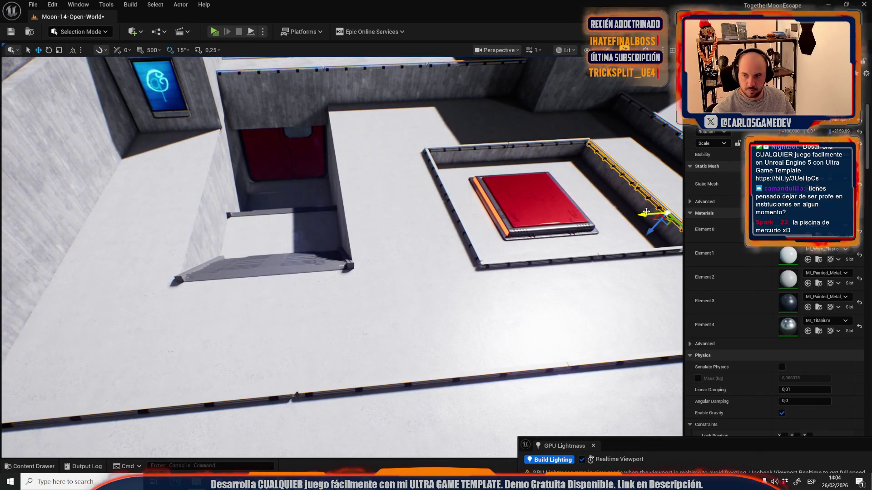
Step: Move the rail across to the pit's left edge
drag(645, 213, 425, 231)
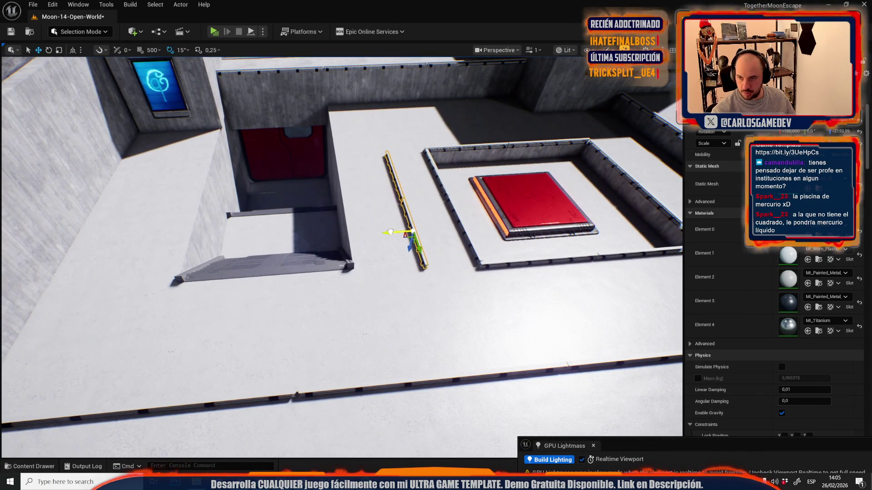
mouse_move(334, 231)
mouse_down()
mouse_move(340, 237)
mouse_move(479, 202)
mouse_move(247, 197)
mouse_up()
scroll(335, 233, up, 1)
scroll(337, 235, down, 2)
scroll(337, 236, down, 1)
Step: Select the two rail segments above the stairwell, pivoting at the rail's right end, and frame them
click(479, 202)
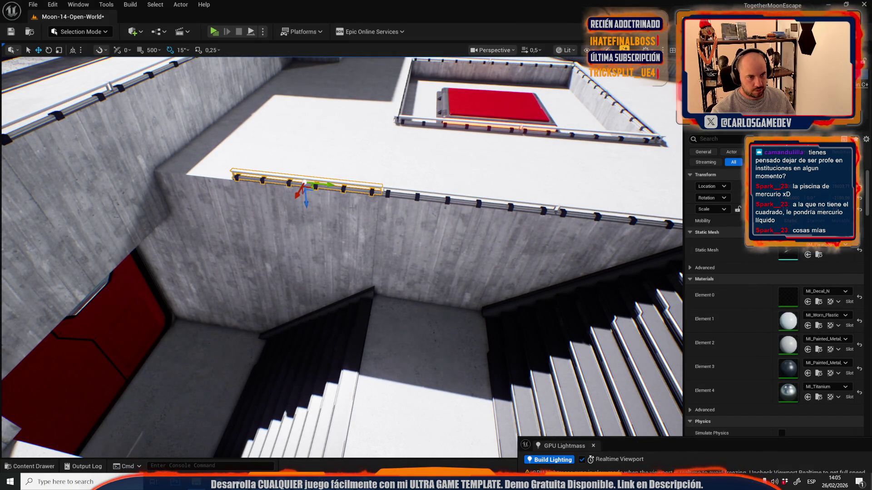
drag(304, 186, 392, 198)
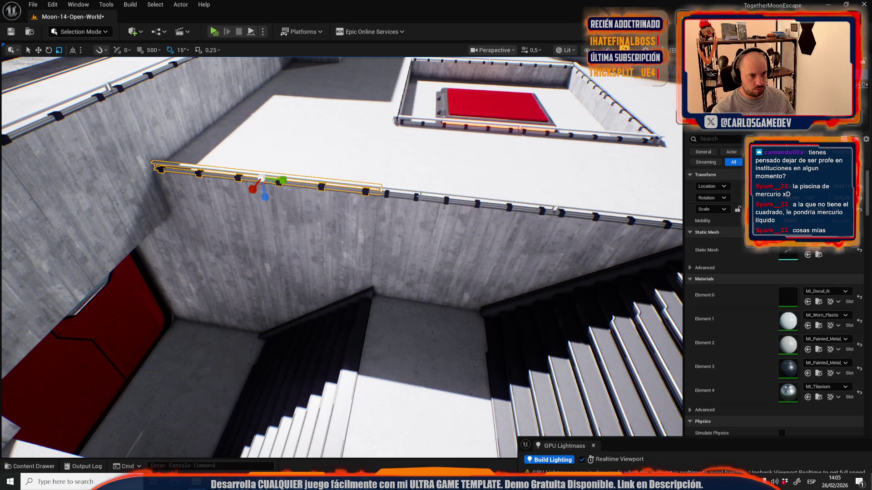
ctrl+click(464, 203)
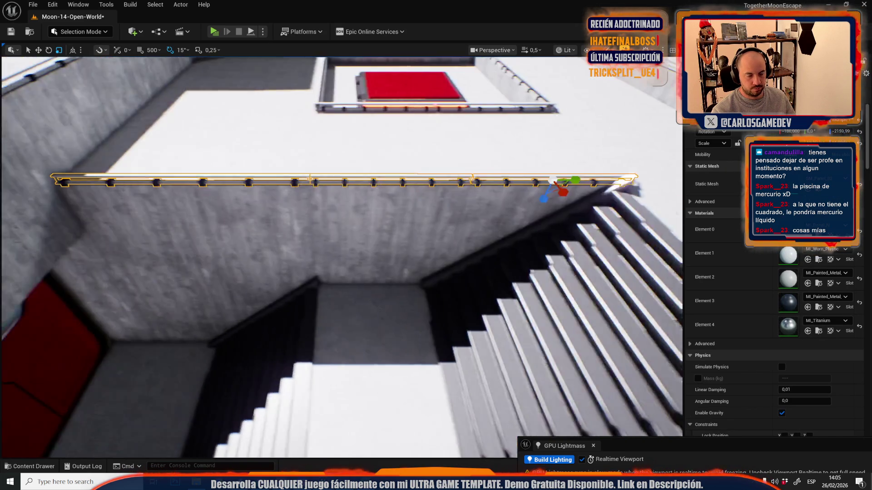
mouse_move(568, 205)
mouse_down()
mouse_move(551, 278)
mouse_move(472, 293)
mouse_up()
scroll(509, 282, down, 3)
drag(526, 384, 526, 384)
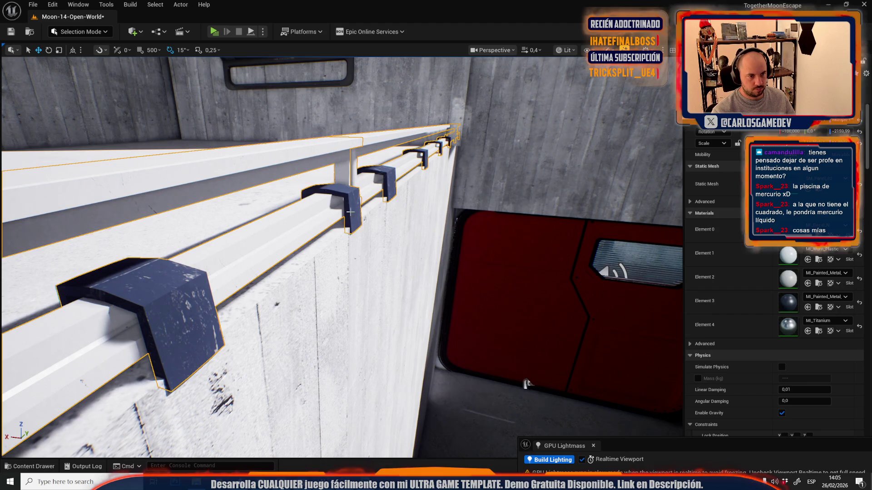
key(f)
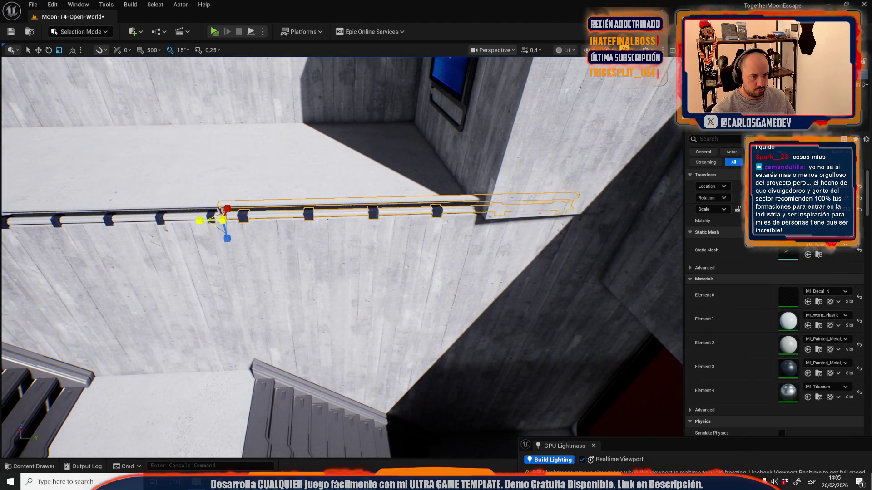
Step: Fly out over the lunar rocks and save the Moon-14-Open-World map
scroll(329, 252, up, 2)
mouse_move(328, 252)
mouse_down()
mouse_move(361, 253)
mouse_move(356, 271)
mouse_up()
scroll(361, 253, up, 2)
scroll(361, 253, up, 2)
scroll(356, 271, up, 2)
key(ctrl+s)
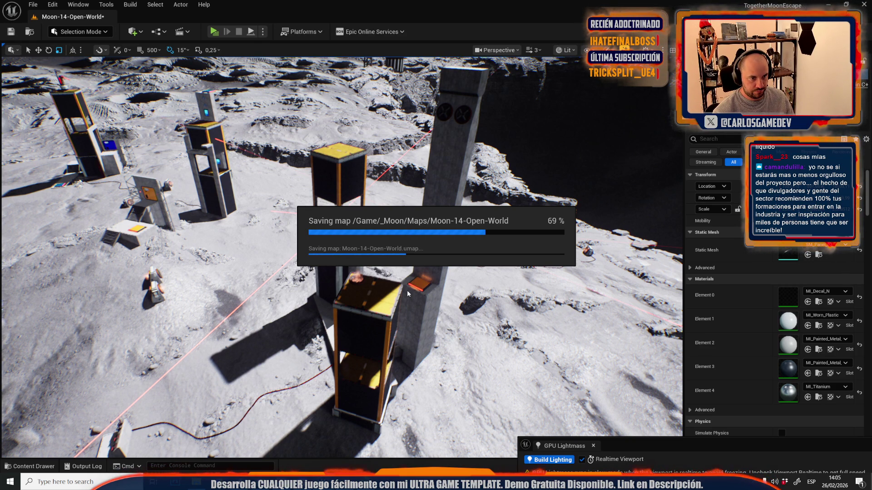
Step: Fly down to the red-doored corridor and frame the long floor rail there
mouse_move(407, 290)
mouse_down()
mouse_move(407, 150)
mouse_move(391, 150)
mouse_move(408, 150)
mouse_move(400, 150)
mouse_move(409, 150)
mouse_move(402, 253)
mouse_move(420, 257)
mouse_move(433, 281)
mouse_move(411, 254)
mouse_up()
scroll(407, 164, down, 3)
scroll(390, 149, down, 2)
scroll(404, 227, up, 1)
key(f)
scroll(425, 261, down, 2)
key(e)
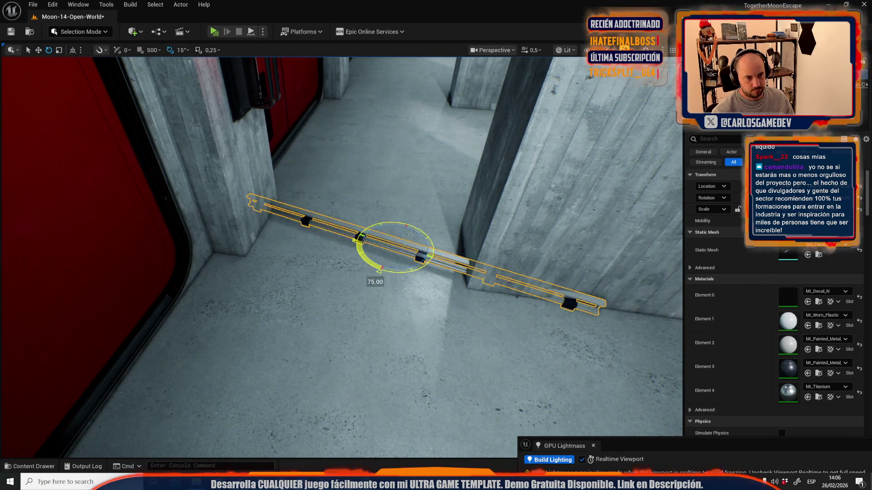
Step: Resize the rail and move it across the doorway floor between the pillars
key(r)
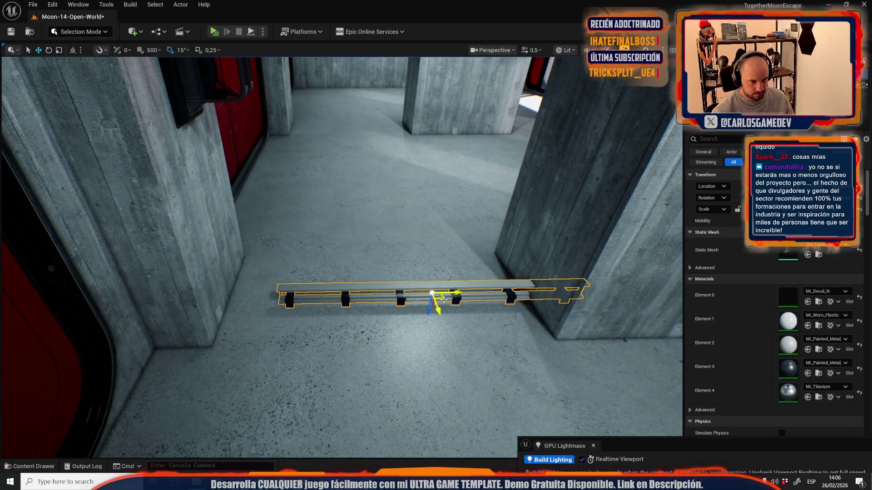
drag(434, 307, 401, 341)
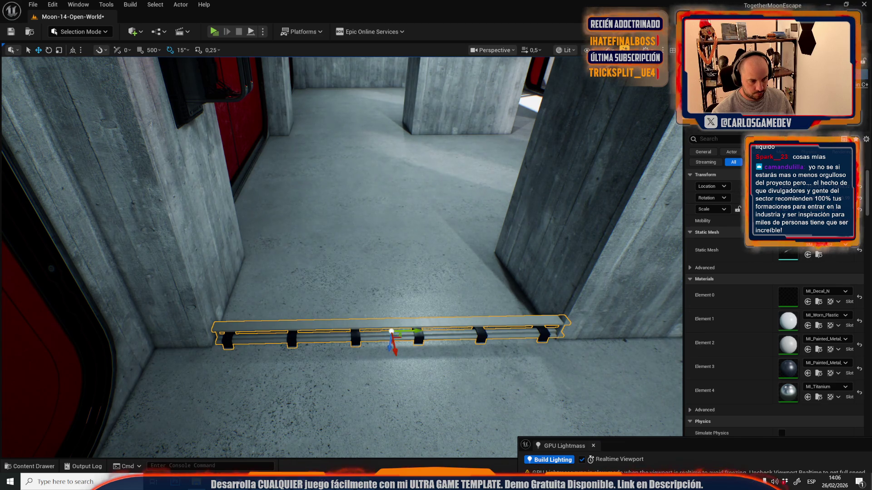
scroll(341, 258, down, 2)
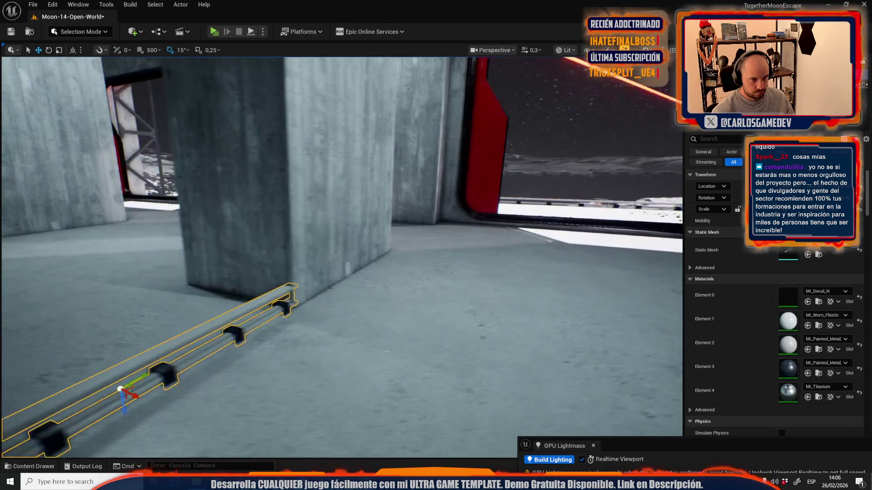
mouse_move(402, 341)
mouse_down()
mouse_move(397, 363)
mouse_move(395, 342)
mouse_up()
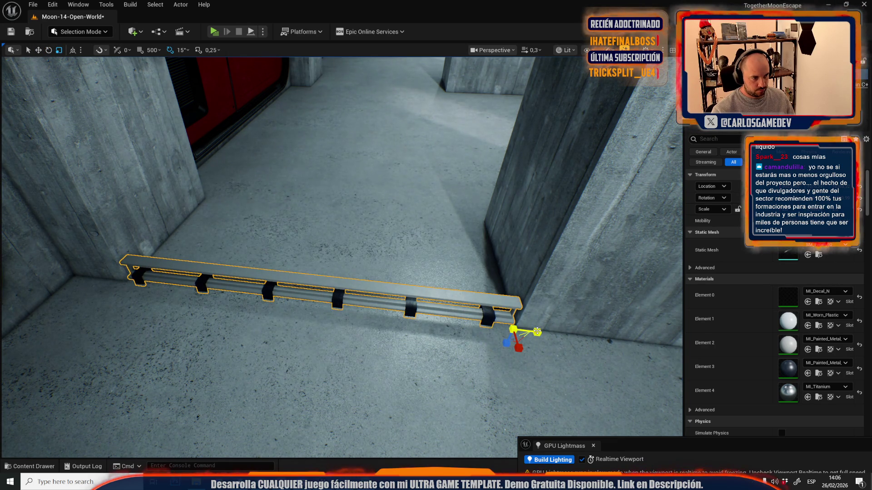
click(538, 332)
mouse_move(537, 332)
mouse_down()
mouse_move(360, 205)
mouse_move(273, 197)
mouse_move(389, 253)
mouse_move(360, 244)
mouse_move(357, 256)
mouse_move(377, 250)
mouse_up()
scroll(360, 205, up, 1)
Step: Select the front rail with the wall rail and set their pivot at the front rail's end
click(253, 195)
ctrl+click(285, 193)
mouse_move(285, 193)
mouse_down()
mouse_move(476, 194)
mouse_move(98, 264)
mouse_up()
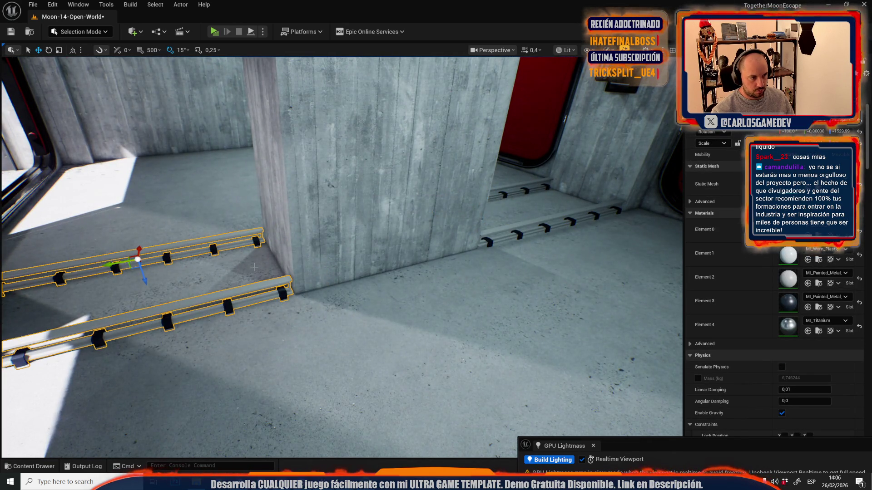
key(f)
alt+middle_click(532, 296)
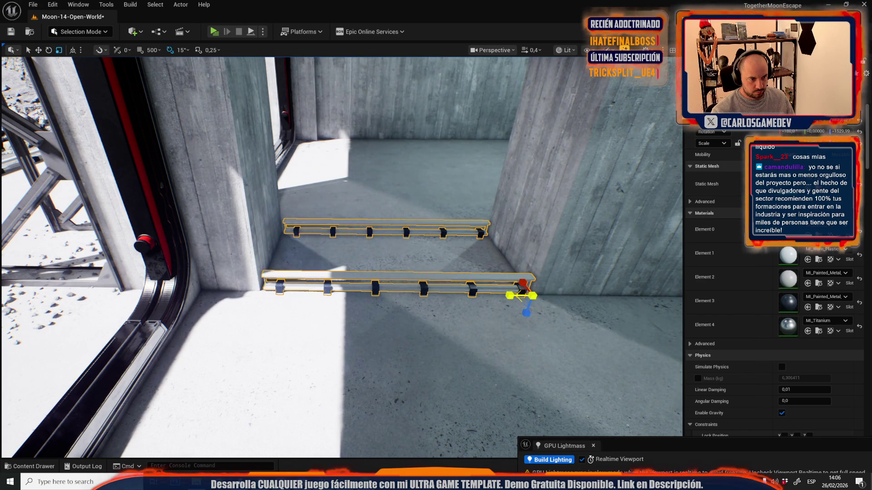
mouse_move(504, 295)
mouse_down()
mouse_move(522, 286)
mouse_move(467, 266)
mouse_up()
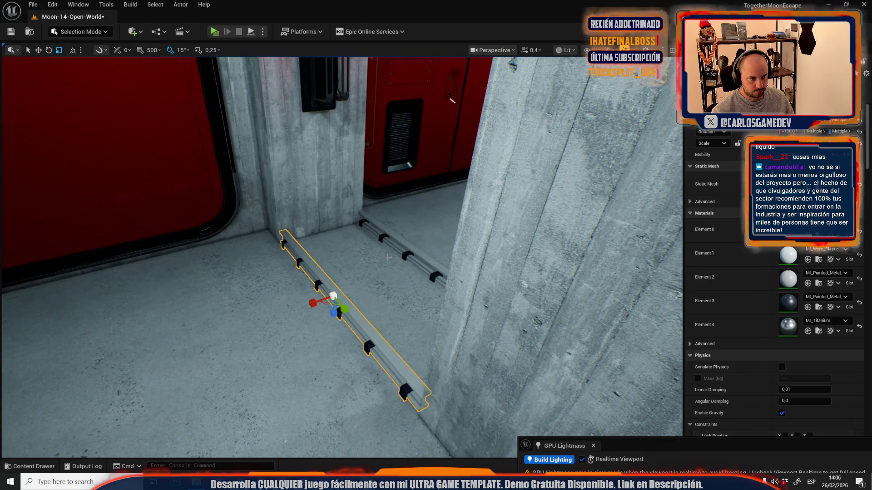
mouse_move(396, 247)
mouse_down()
mouse_move(195, 132)
mouse_move(404, 172)
mouse_move(473, 210)
mouse_move(427, 218)
mouse_move(268, 188)
mouse_move(247, 193)
mouse_up()
scroll(327, 205, up, 2)
mouse_move(624, 181)
mouse_down()
mouse_move(409, 272)
mouse_move(359, 281)
mouse_up()
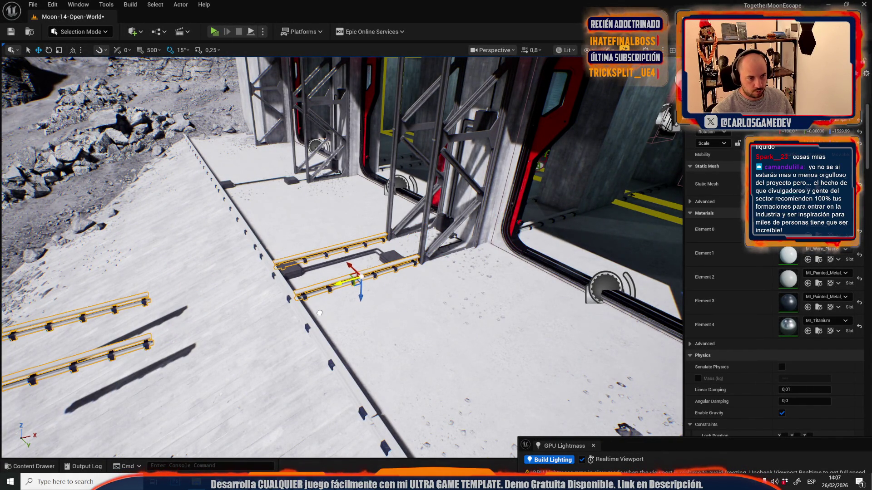
Step: Delete the two unwanted rails at the lower left
drag(365, 309, 287, 307)
click(293, 286)
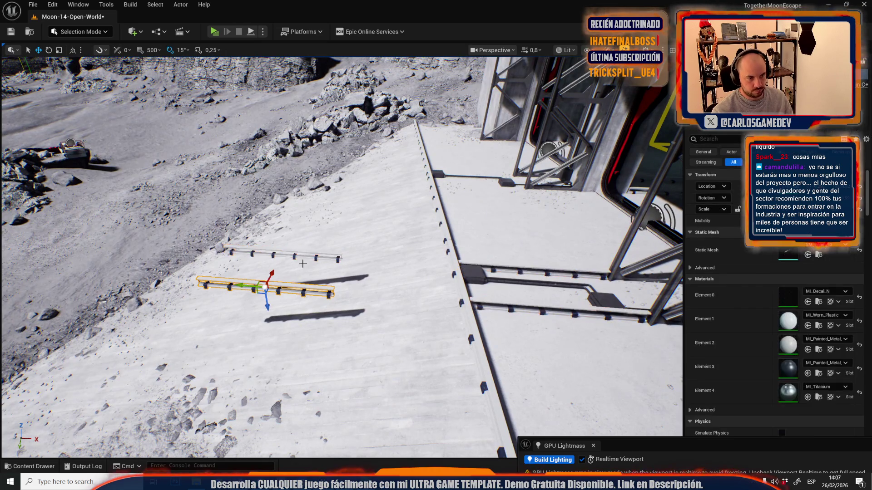
key(Delete)
click(299, 251)
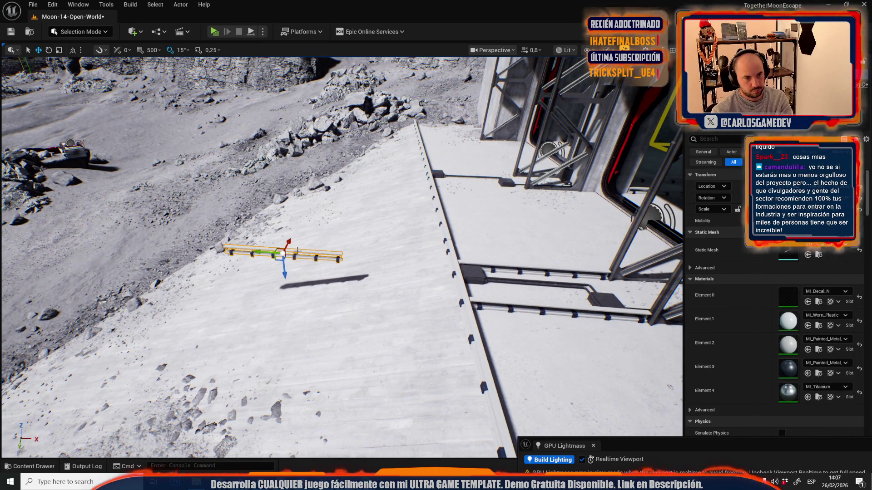
key(Delete)
mouse_move(424, 253)
mouse_down()
mouse_move(494, 225)
mouse_move(253, 254)
mouse_move(321, 270)
mouse_move(234, 234)
mouse_up()
Step: Move a floor rail toward the rocks and preview the three door bays without editor helpers
click(495, 221)
drag(375, 236, 375, 196)
click(375, 236)
drag(375, 236, 528, 302)
mouse_move(527, 302)
mouse_down()
mouse_move(628, 257)
mouse_move(209, 290)
mouse_move(198, 313)
mouse_up()
key(g)
scroll(282, 311, down, 2)
key(w)
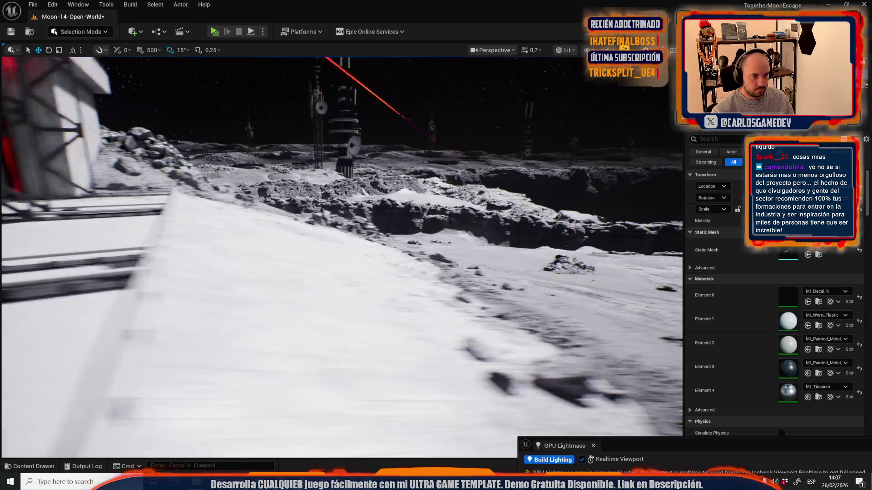
drag(218, 336, 231, 332)
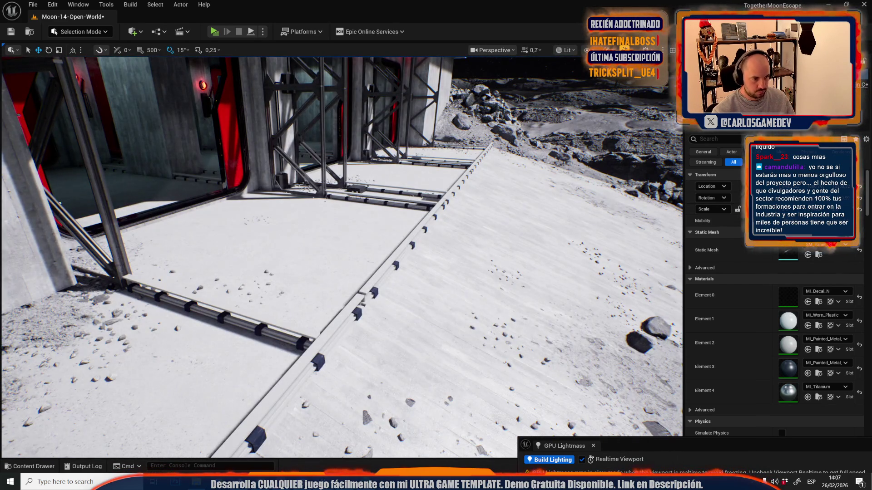
Step: Select the upper bolt strip rail in the door bays
click(232, 323)
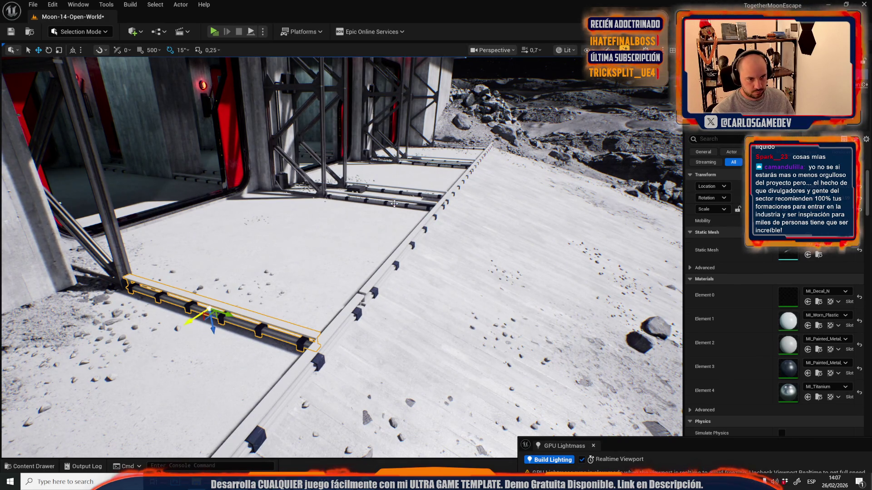
ctrl+click(373, 203)
key(f)
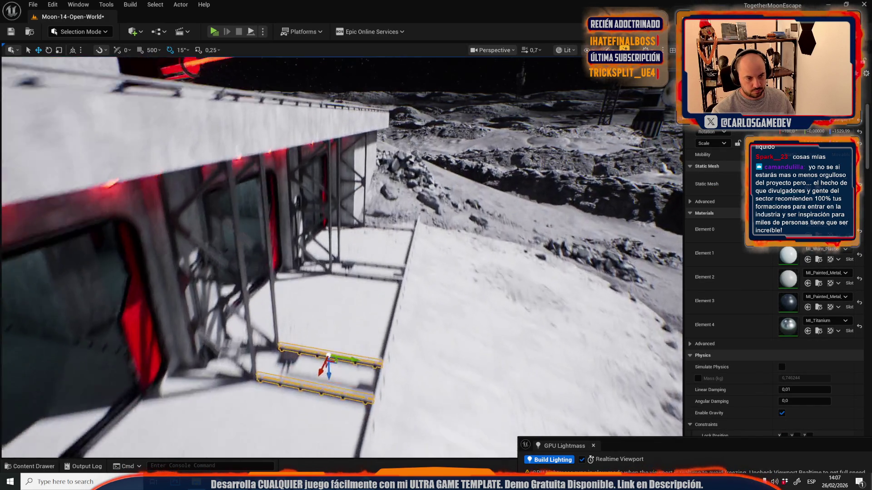
click(324, 251)
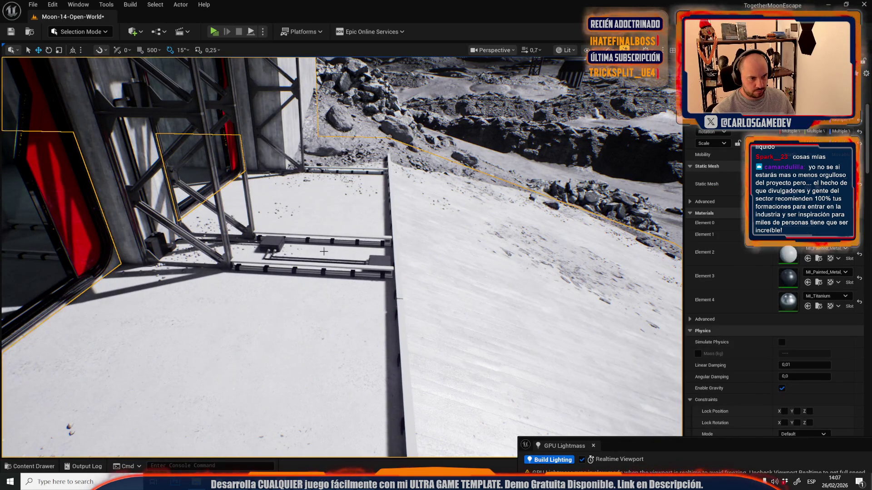
key(ctrl+z)
click(325, 243)
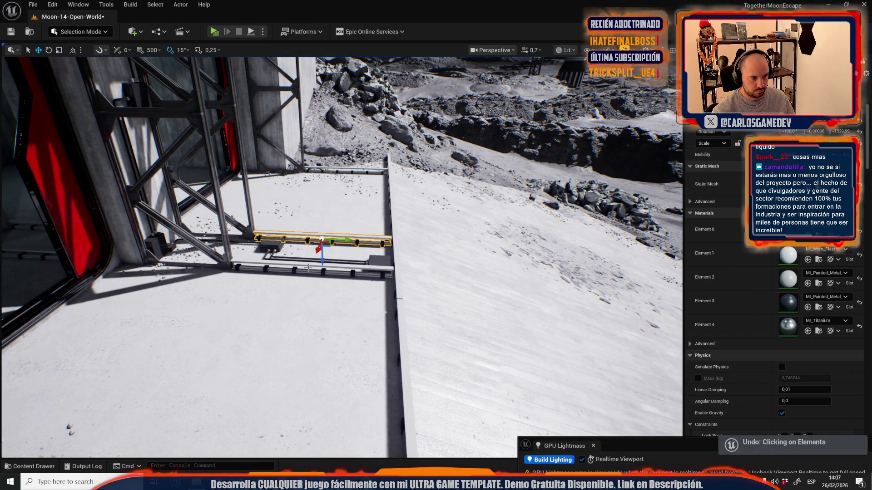
mouse_move(309, 269)
mouse_down()
mouse_move(296, 258)
mouse_move(473, 258)
mouse_move(454, 257)
mouse_move(490, 145)
mouse_up()
Step: Duplicate the rail, angle the copy diagonally and lower it into the floor groove
click(298, 258)
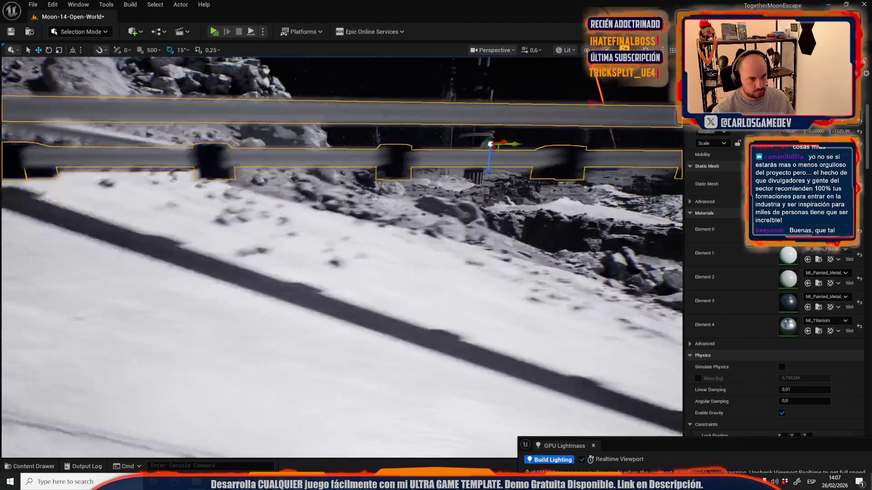
key(f)
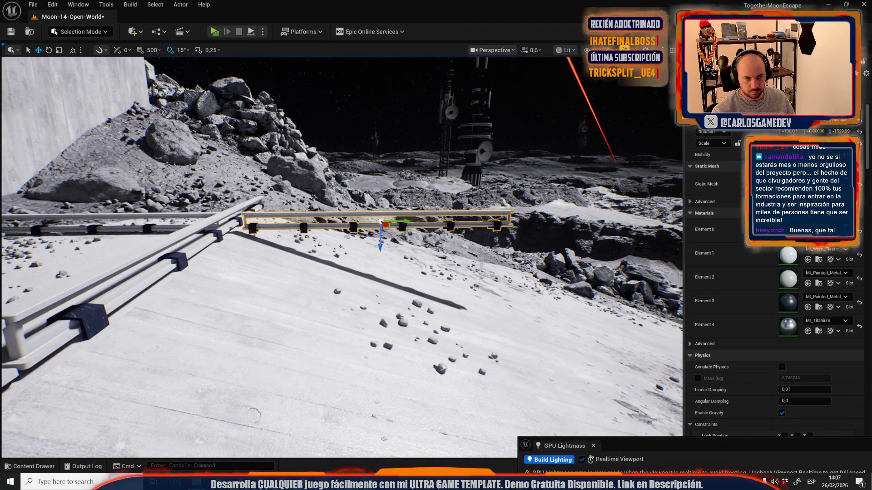
scroll(382, 221, up, 3)
key(e)
drag(373, 180, 359, 209)
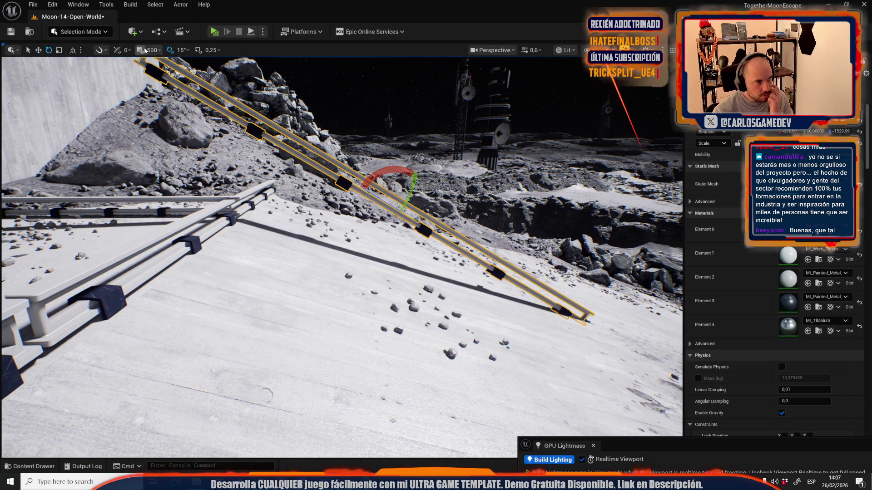
mouse_move(391, 172)
mouse_down()
mouse_move(365, 268)
mouse_move(403, 249)
mouse_up()
key(w)
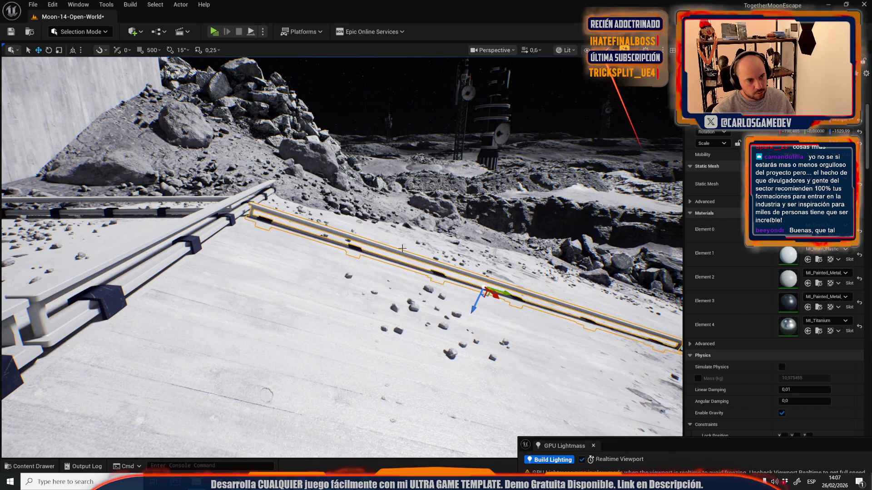
alt+middle_click(274, 235)
drag(275, 242, 272, 256)
key(f)
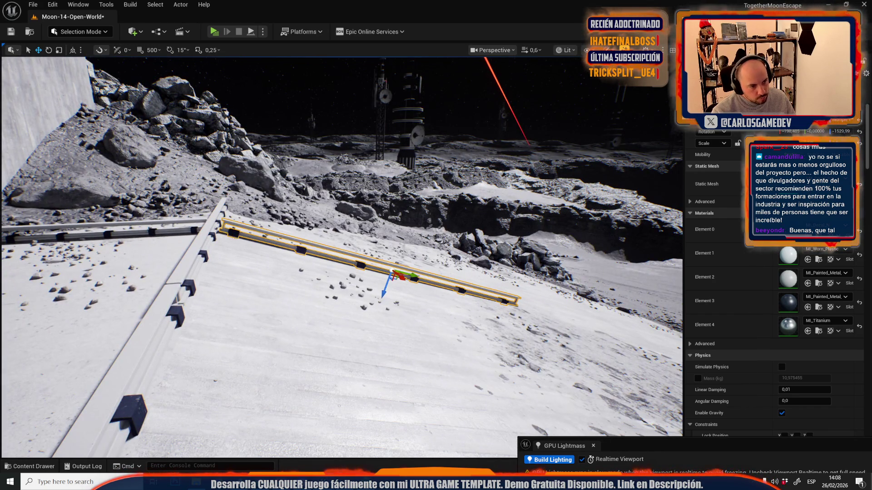
Step: Fine-tune the copy's angle to follow the groove, then view all placed rails
key(e)
drag(233, 203, 235, 204)
mouse_move(318, 318)
mouse_down()
mouse_move(318, 272)
mouse_move(341, 240)
mouse_move(575, 287)
mouse_move(545, 273)
mouse_move(522, 291)
mouse_move(491, 277)
mouse_up()
key(w)
scroll(523, 291, down, 4)
scroll(558, 277, up, 6)
mouse_move(563, 278)
mouse_down()
mouse_move(544, 273)
mouse_move(563, 282)
mouse_up()
drag(491, 159, 441, 173)
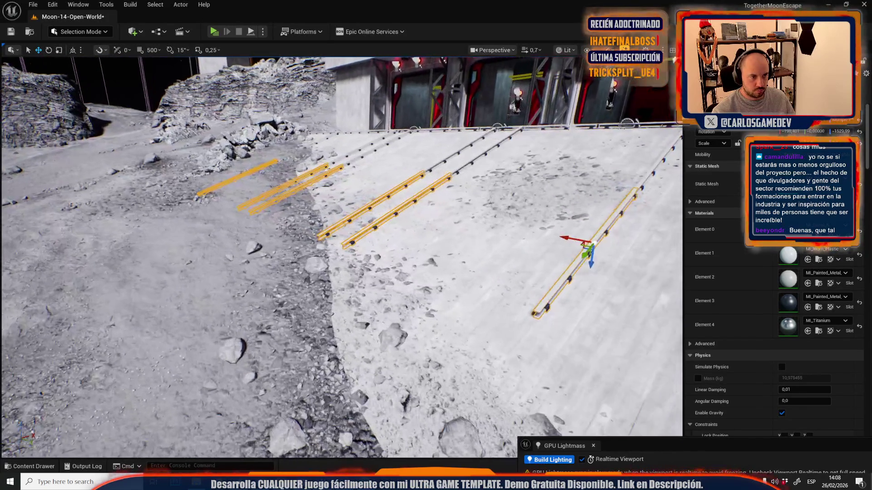
Step: Select the pair of groove rails, dropping stray debris and floor picks, and frame them
drag(375, 223, 376, 223)
click(362, 223)
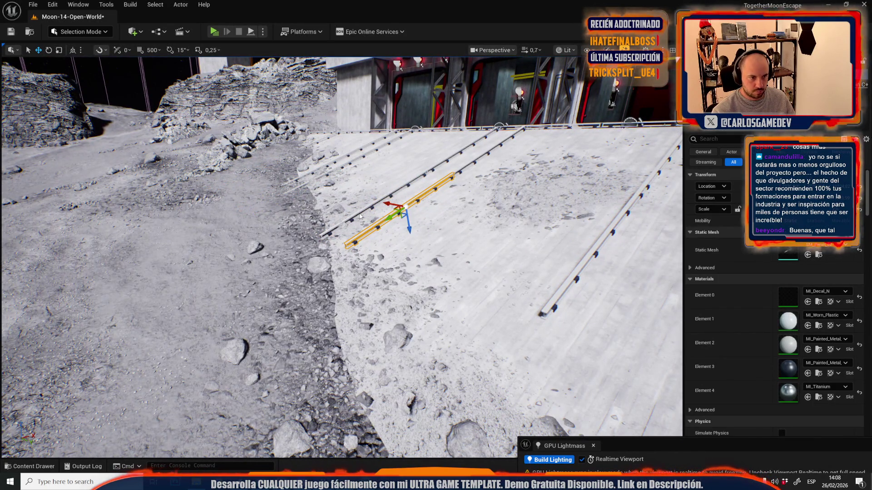
ctrl+click(360, 217)
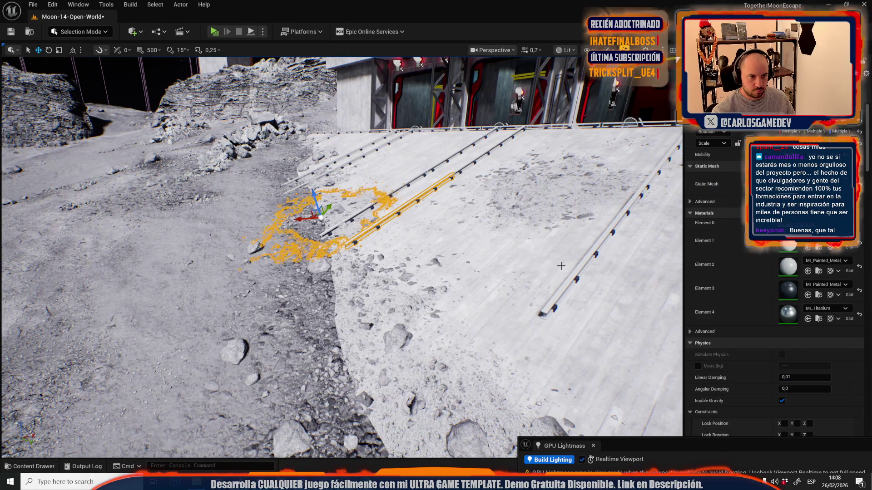
click(416, 181)
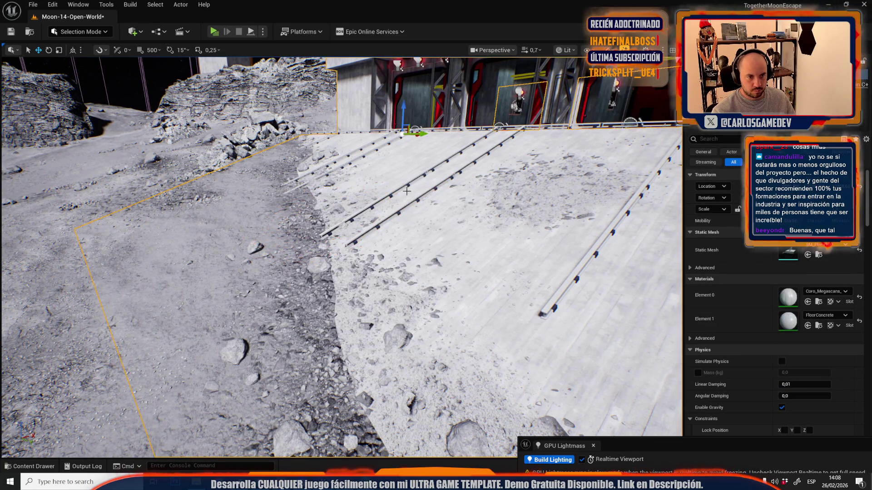
ctrl+click(433, 192)
key(ctrl+z)
ctrl+click(400, 205)
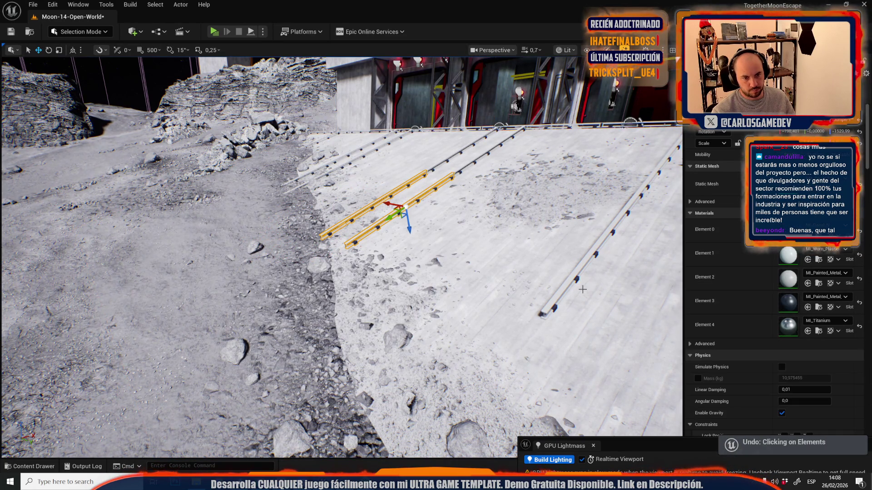
key(f)
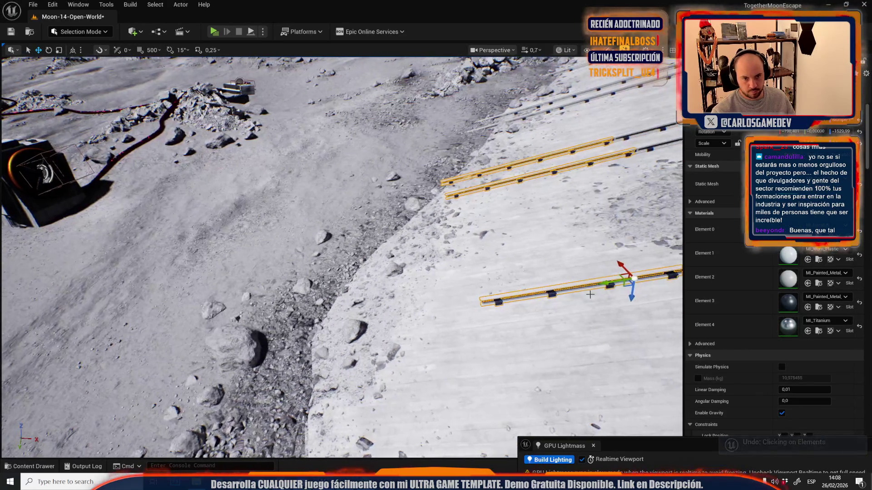
Step: Slide both rails along their grooves onto the open rocky ground and adjust their ends
drag(354, 311, 327, 315)
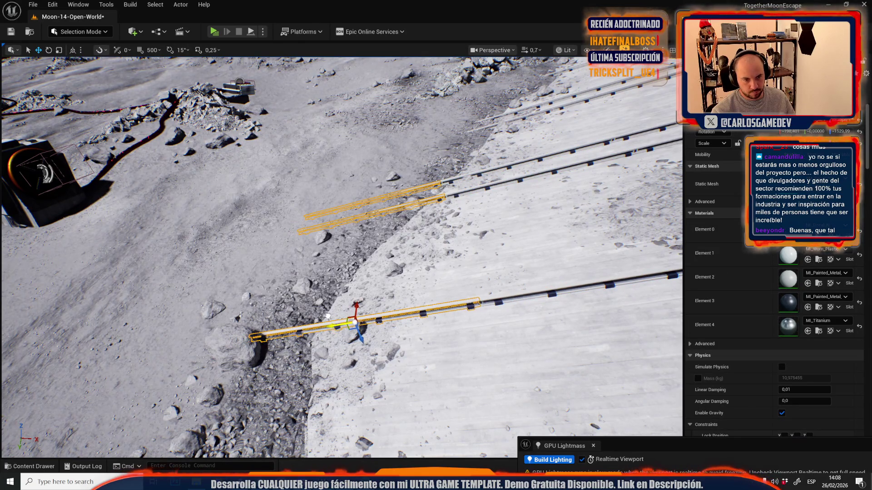
key(Escape)
key(ctrl+z)
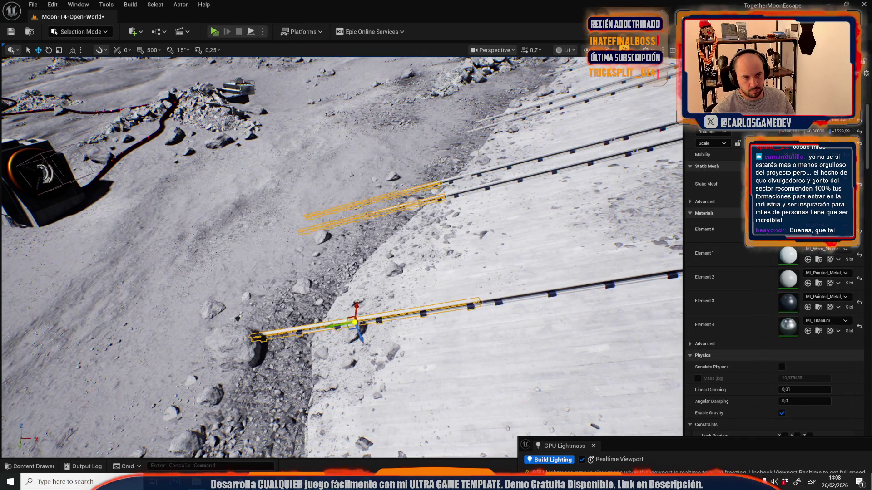
key(f)
middle_click(307, 318)
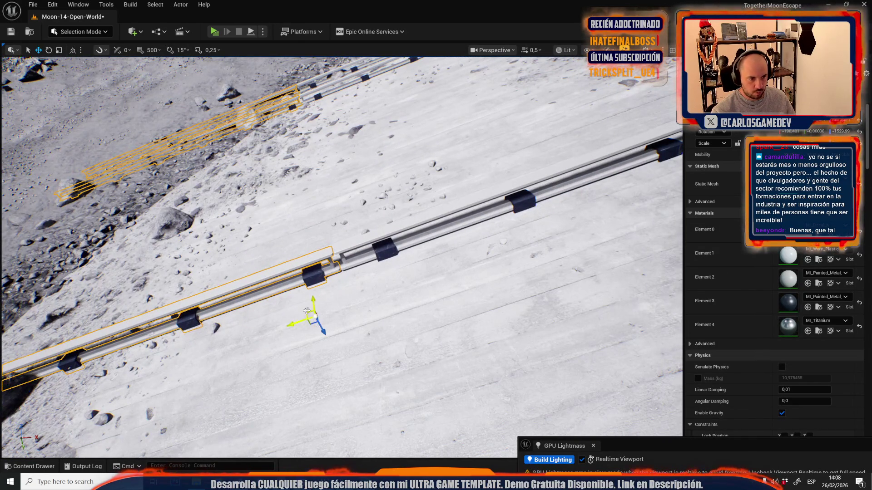
drag(300, 324, 293, 323)
scroll(293, 322, up, 4)
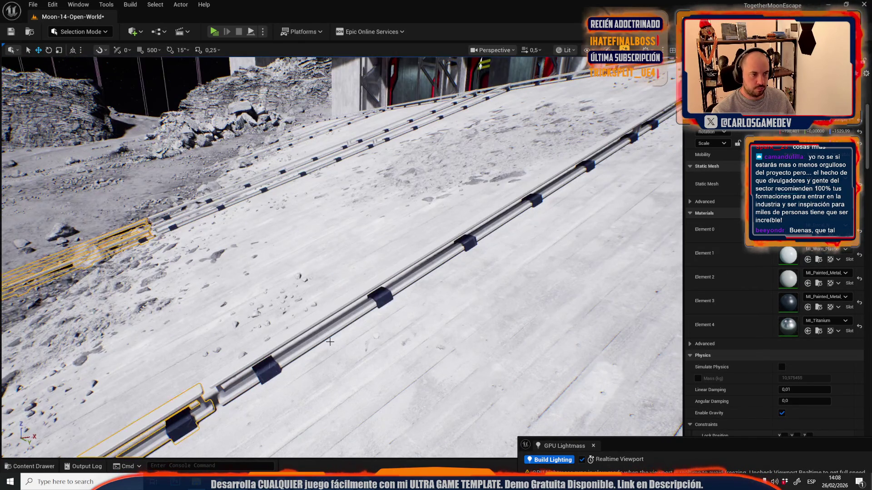
key(w)
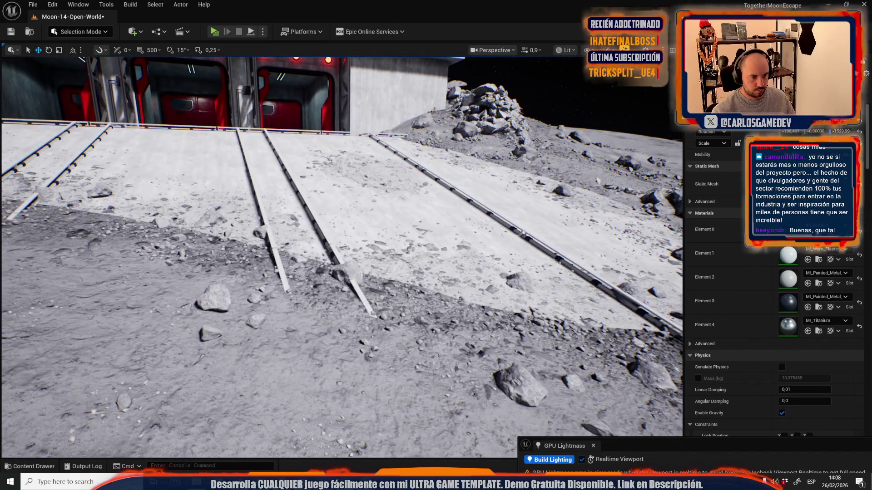
click(345, 275)
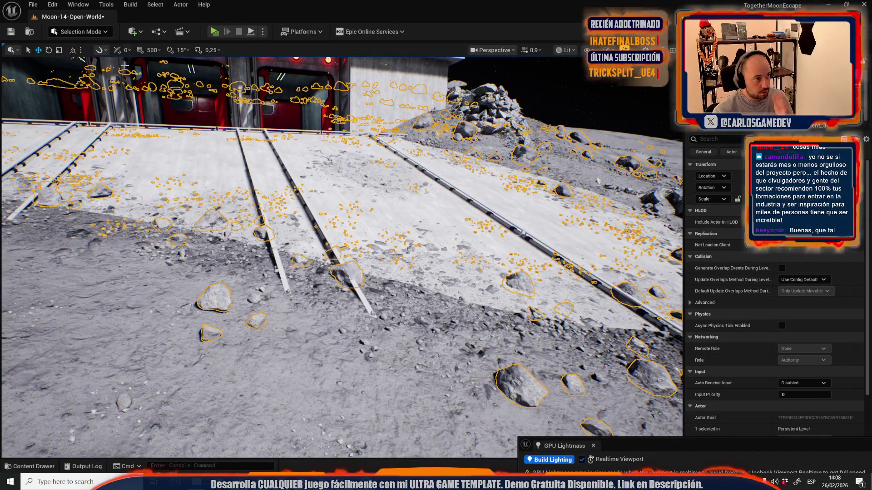
Step: Switch the editor to Foliage Mode and fly toward the rock pile
click(99, 32)
click(79, 77)
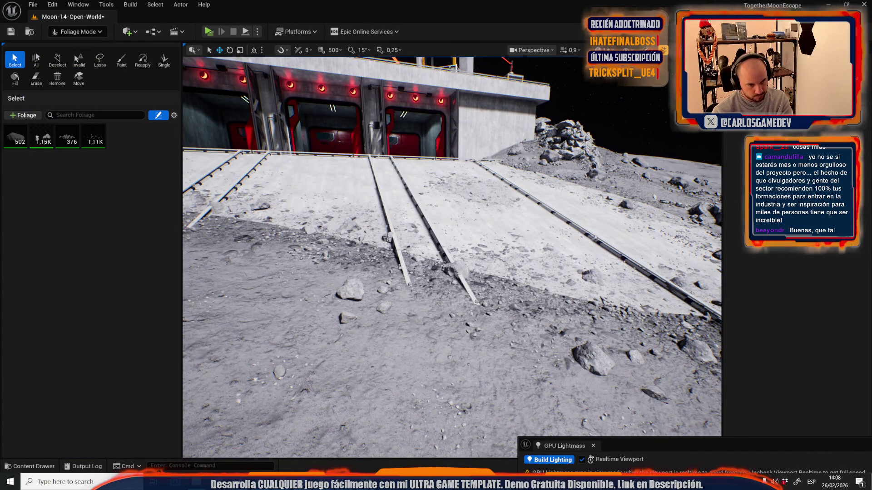
mouse_move(454, 270)
mouse_down()
mouse_move(364, 218)
mouse_move(327, 237)
mouse_move(295, 229)
mouse_move(395, 231)
mouse_move(408, 214)
mouse_move(404, 241)
mouse_move(211, 101)
mouse_up()
Step: Return to Selection Mode and select the tall door frame to locate its black plastic material
click(77, 31)
click(72, 60)
mouse_move(342, 254)
mouse_down()
mouse_move(318, 246)
mouse_move(359, 259)
mouse_move(345, 255)
mouse_up()
scroll(342, 254, up, 2)
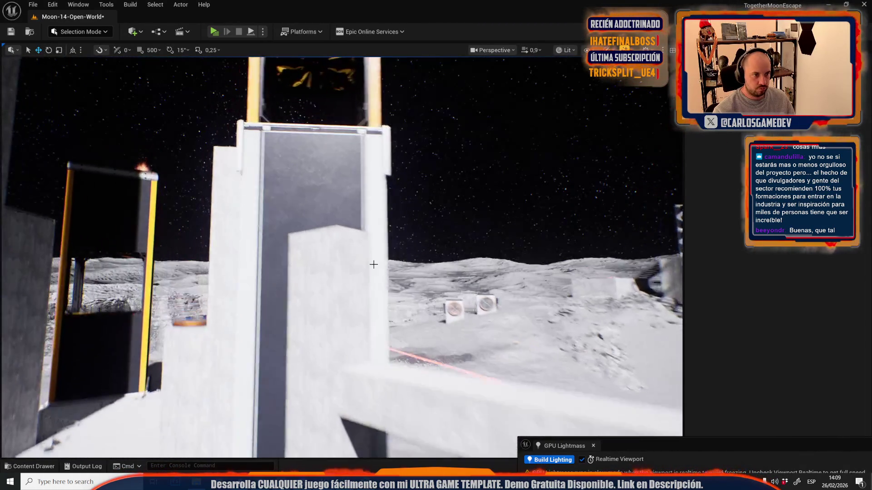
click(317, 204)
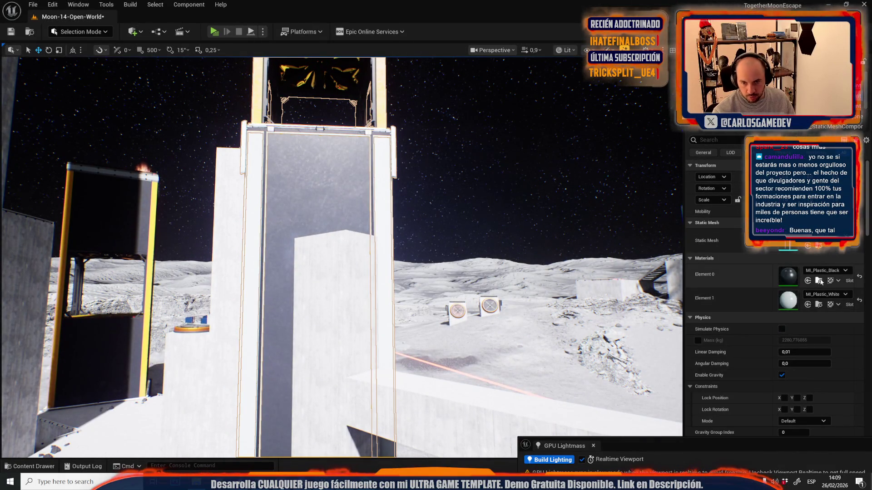
click(818, 281)
drag(452, 135, 431, 159)
Step: Select the SM_Plane109 floor mesh and open it in Mesh Tool Mode with Edge selection
click(204, 96)
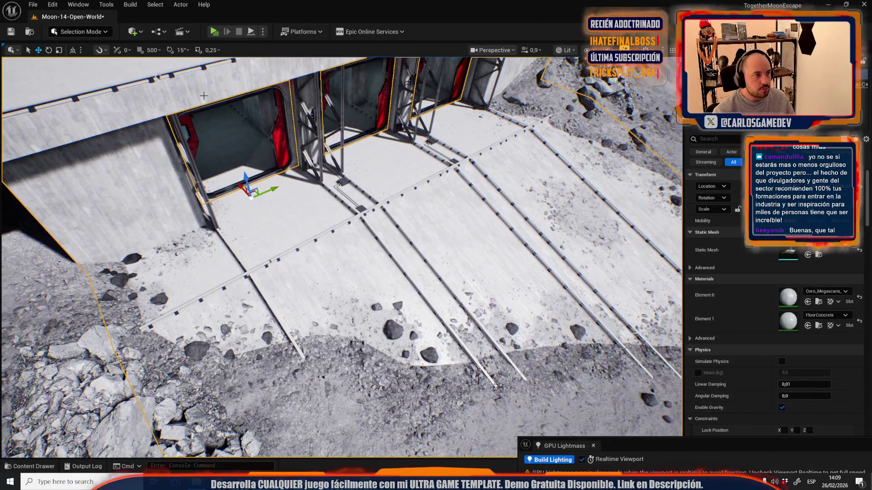
click(89, 32)
click(82, 143)
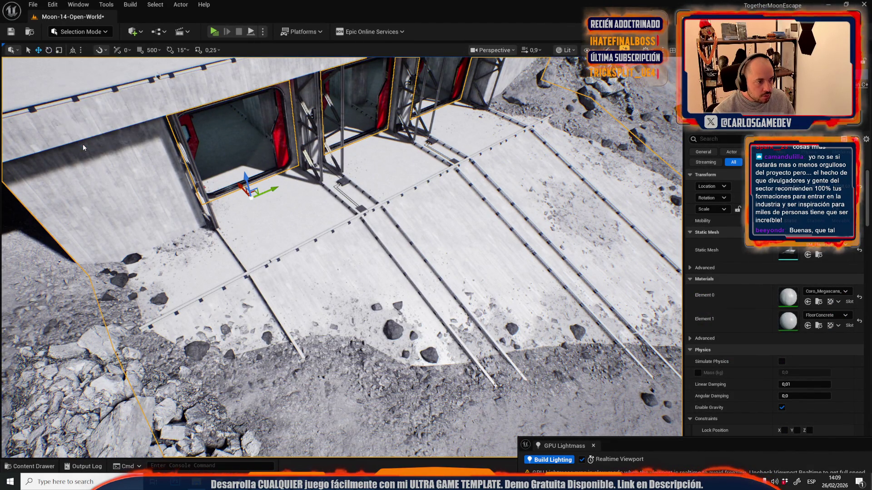
click(104, 57)
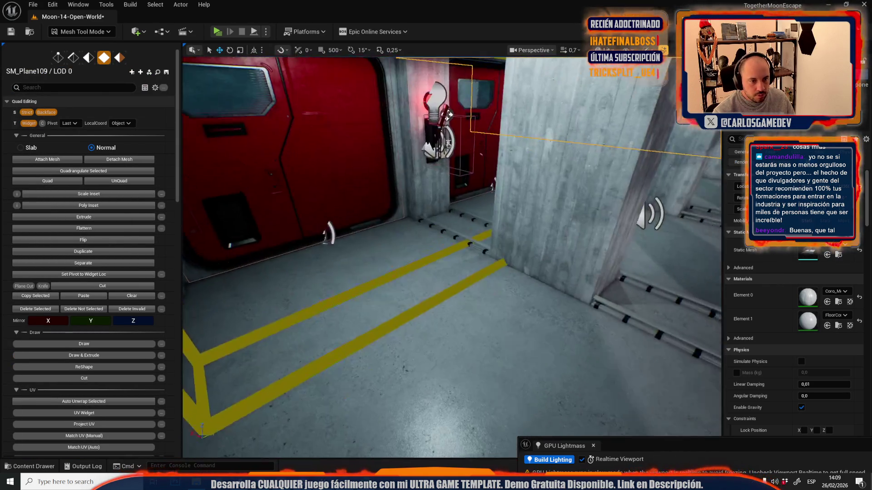
drag(449, 115, 250, 100)
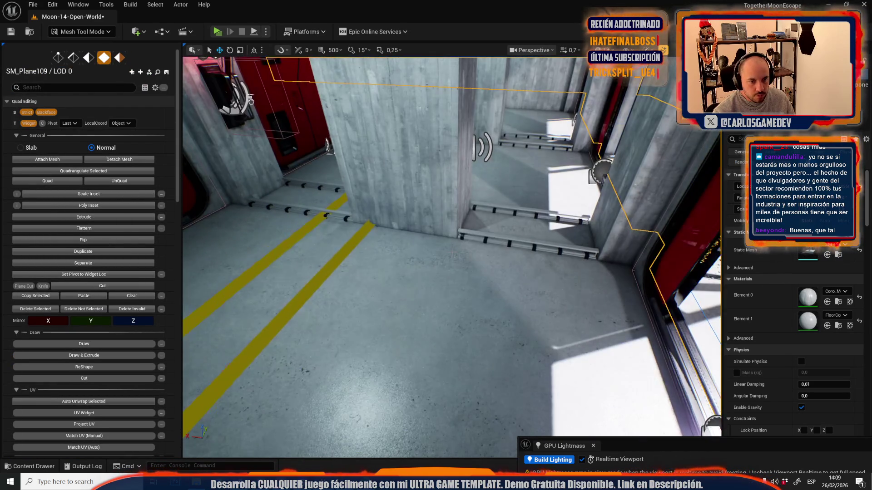
key(w)
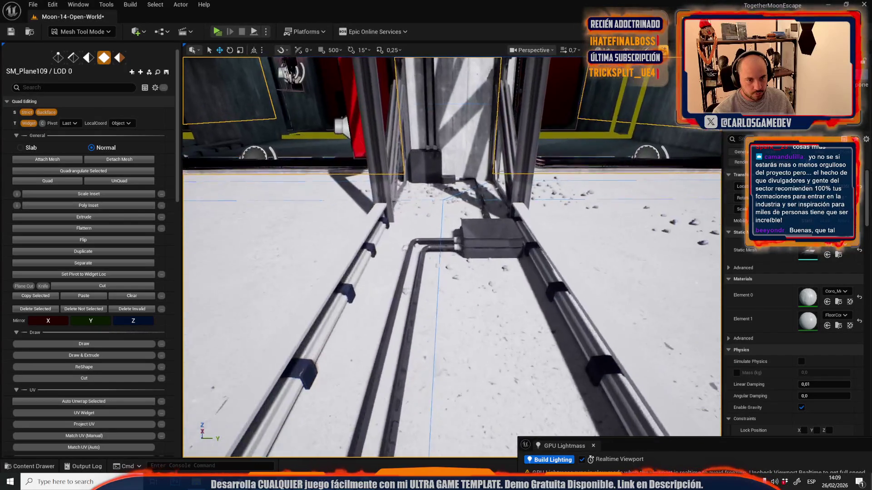
key(s)
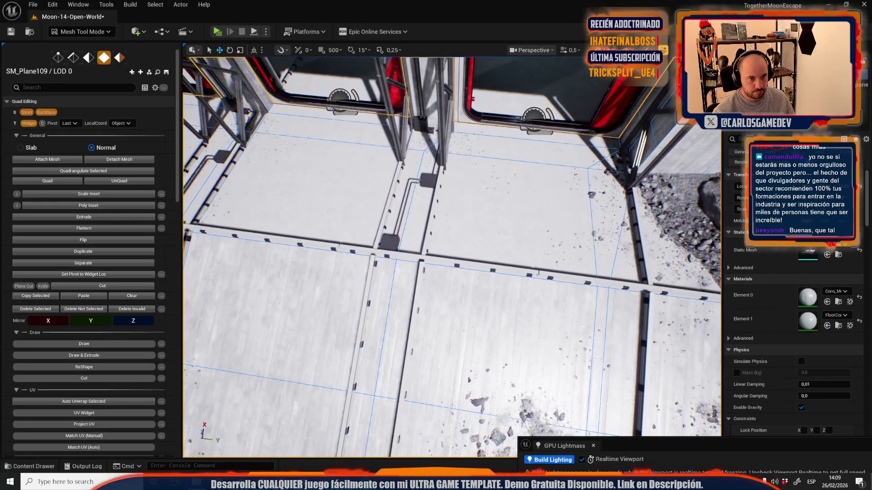
key(2)
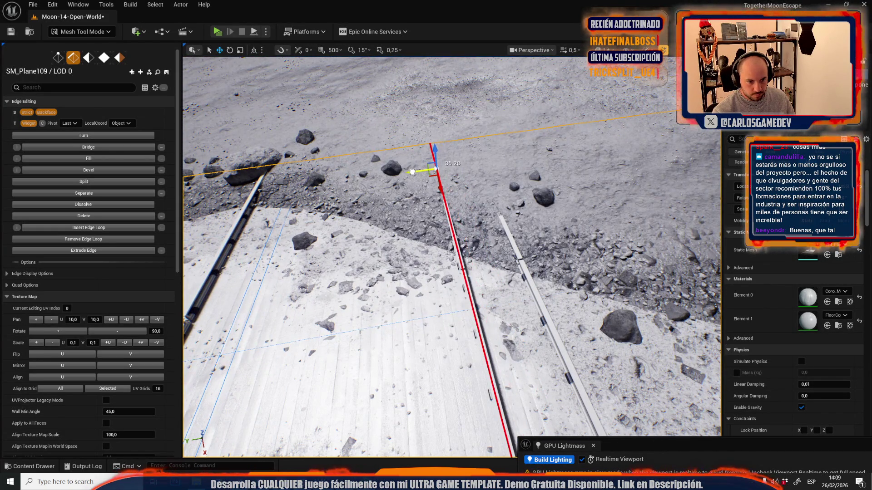
Step: Slide the selected SM_Plane109 edge onto the wall seam and show the Plastics materials folder
drag(411, 171, 411, 171)
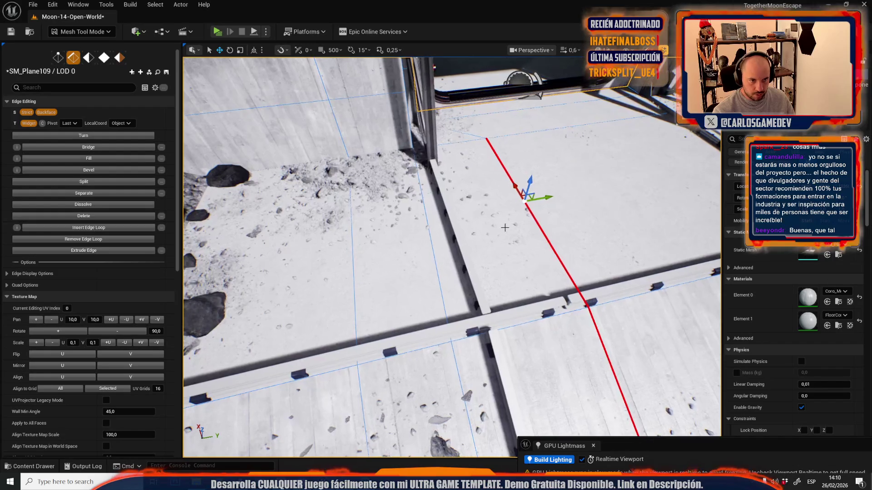
mouse_move(541, 205)
mouse_down()
mouse_move(486, 205)
mouse_move(476, 224)
mouse_move(458, 210)
mouse_move(408, 213)
mouse_up()
key(ctrl+space)
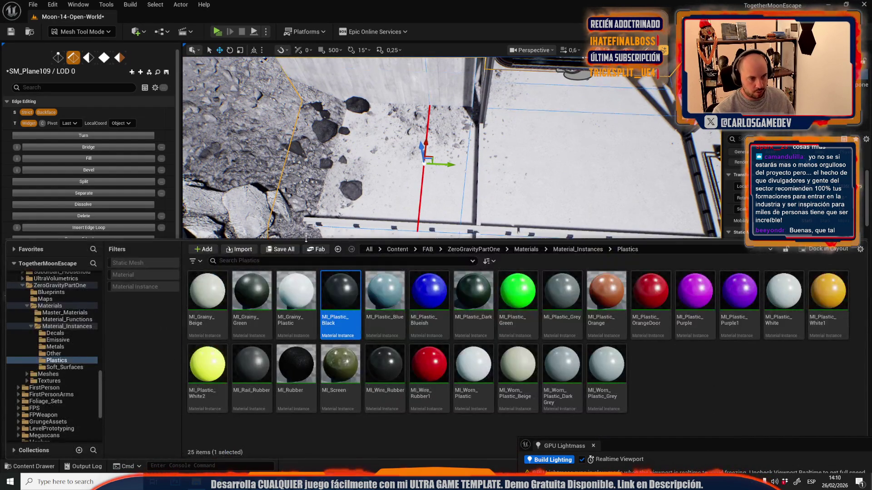
Step: Save the map and edited mesh, then switch SM_Plane109 to Quad selection
click(293, 252)
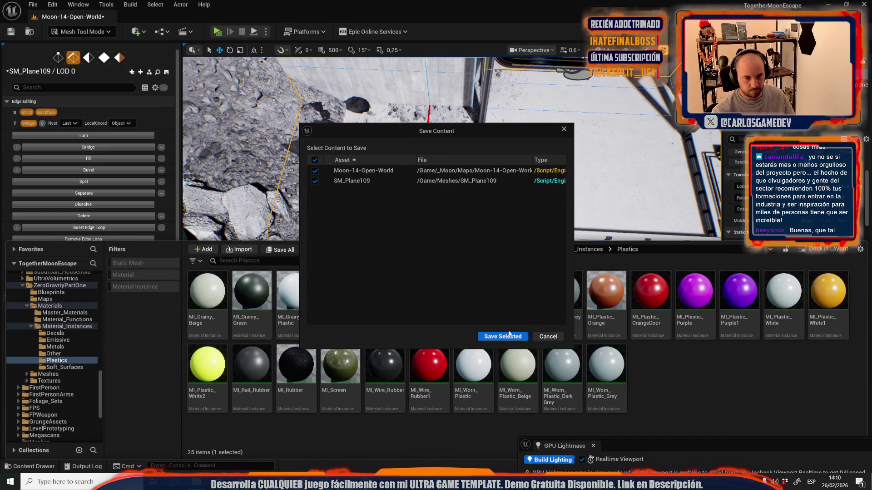
click(509, 335)
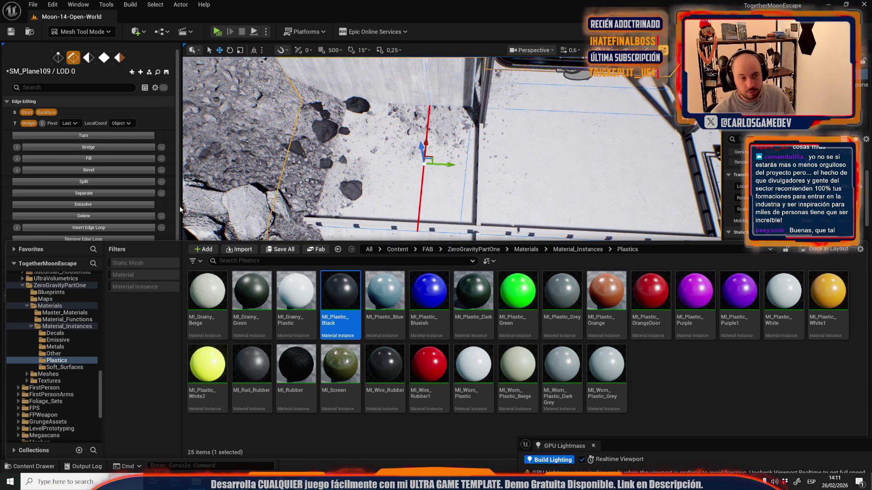
click(105, 59)
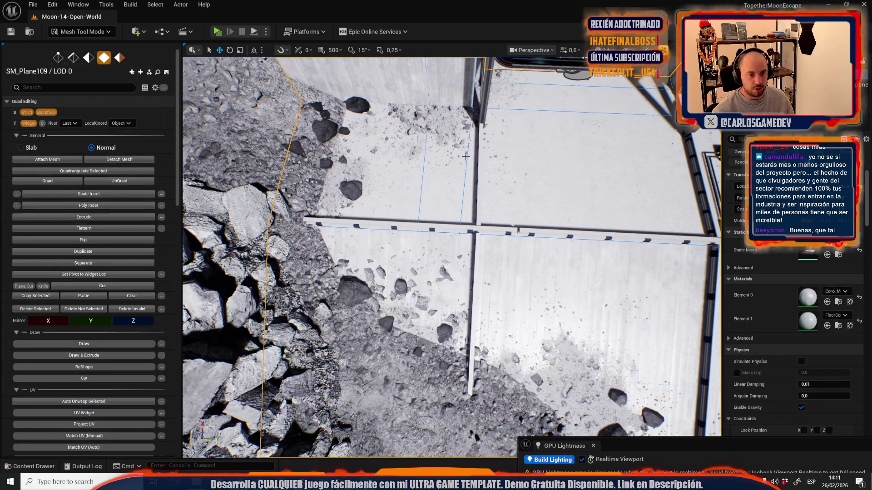
Step: Select the floor faces beside the groove and the large left floor face
click(470, 207)
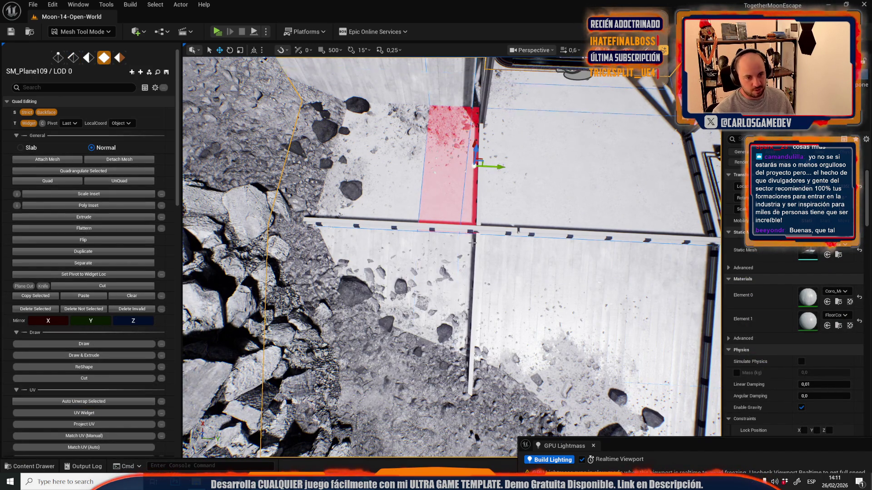
shift+click(439, 290)
drag(451, 257, 452, 205)
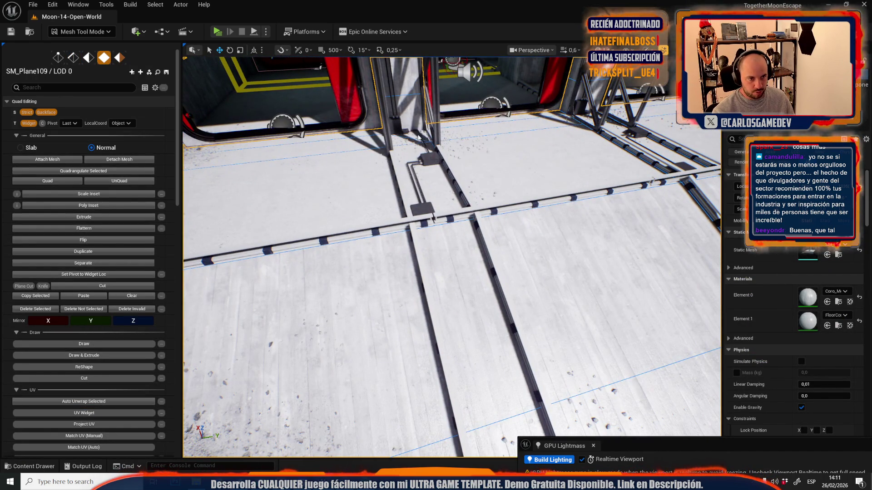
click(432, 218)
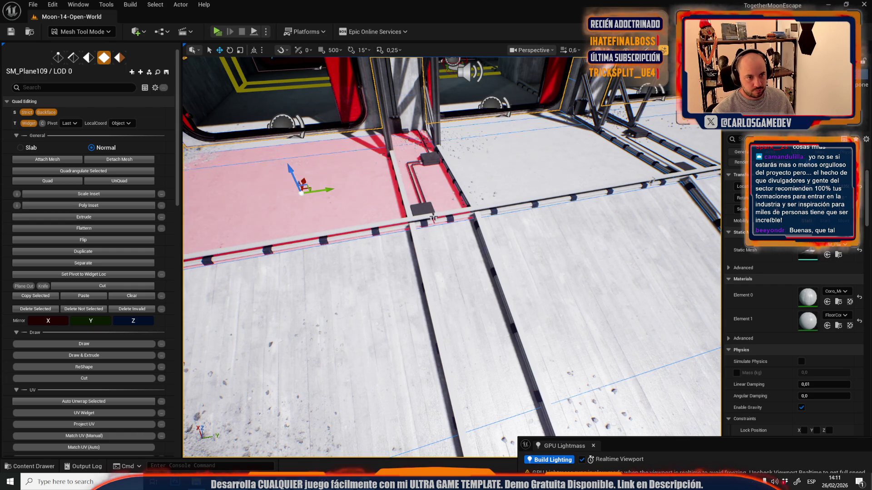
key(2)
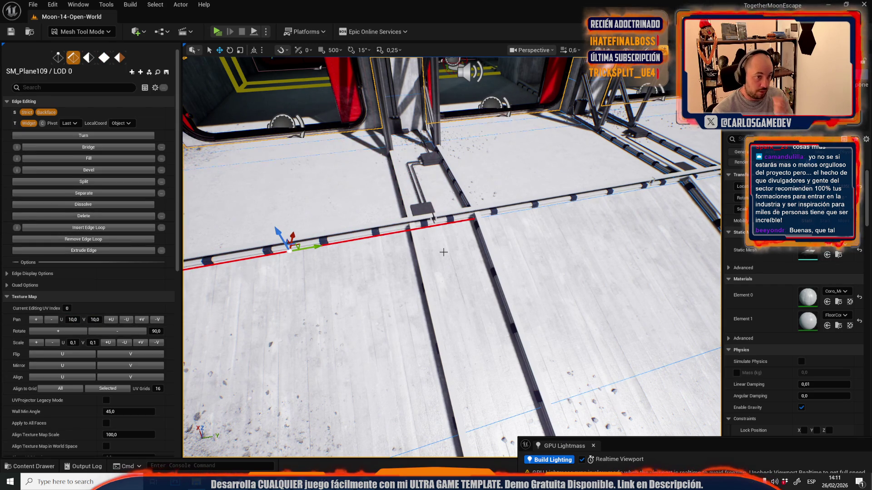
mouse_move(451, 203)
mouse_down()
mouse_move(446, 255)
mouse_move(386, 277)
mouse_move(427, 245)
mouse_move(505, 256)
mouse_up()
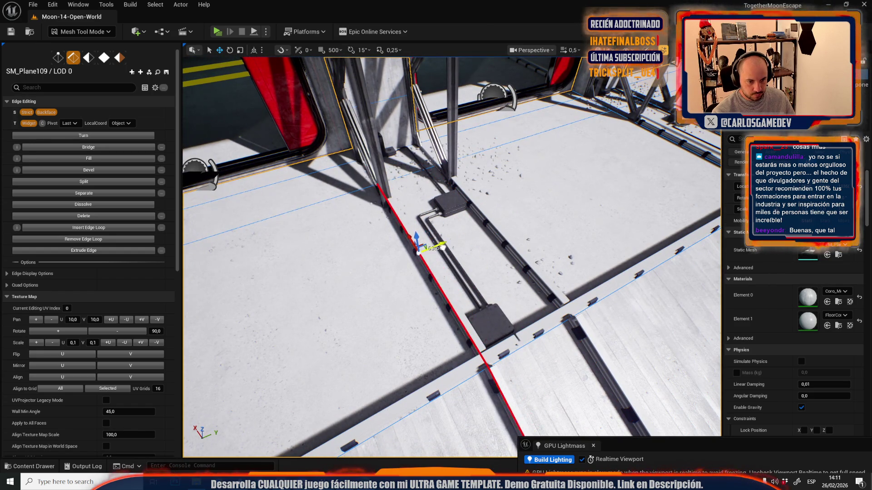
mouse_move(442, 248)
mouse_down()
mouse_move(424, 204)
mouse_move(379, 227)
mouse_up()
Step: Select the floor strip faces along the grooves up to the wall base
key(4)
click(397, 215)
shift+click(292, 389)
shift+click(341, 400)
mouse_move(341, 400)
mouse_down()
mouse_move(368, 399)
mouse_move(425, 169)
mouse_up()
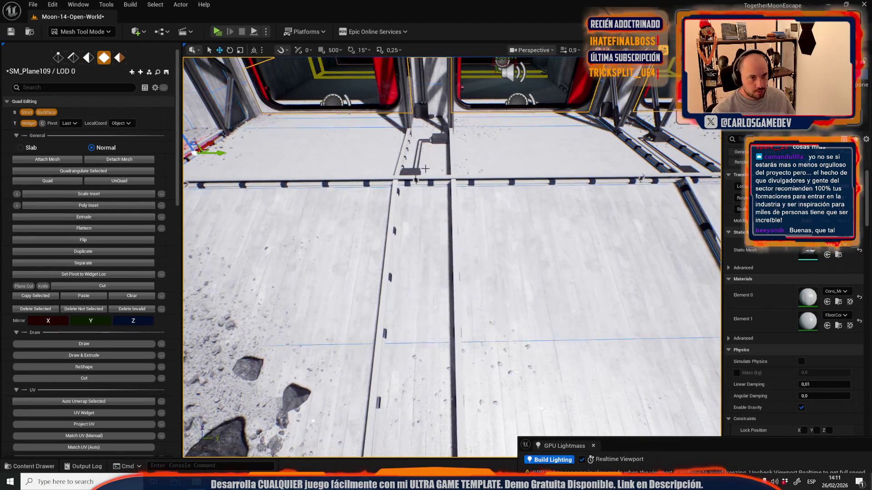
click(428, 126)
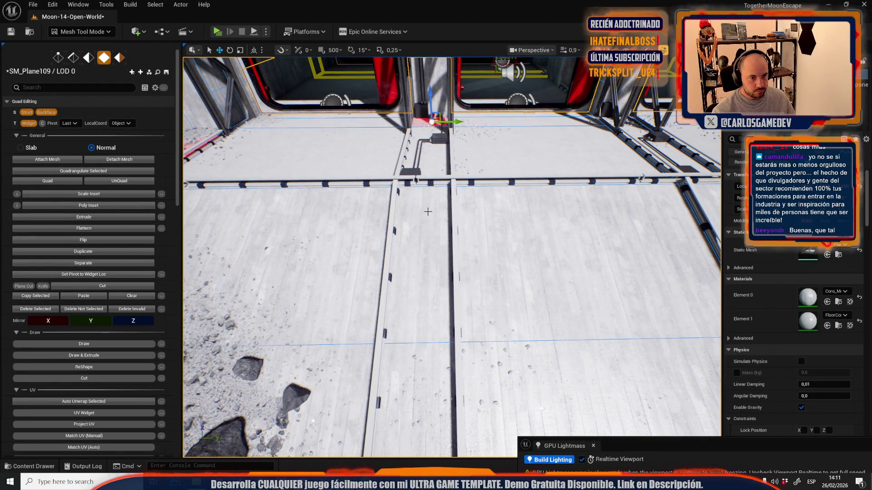
shift+click(425, 235)
mouse_move(425, 235)
mouse_down()
mouse_move(423, 321)
mouse_move(425, 209)
mouse_move(378, 186)
mouse_move(378, 156)
mouse_up()
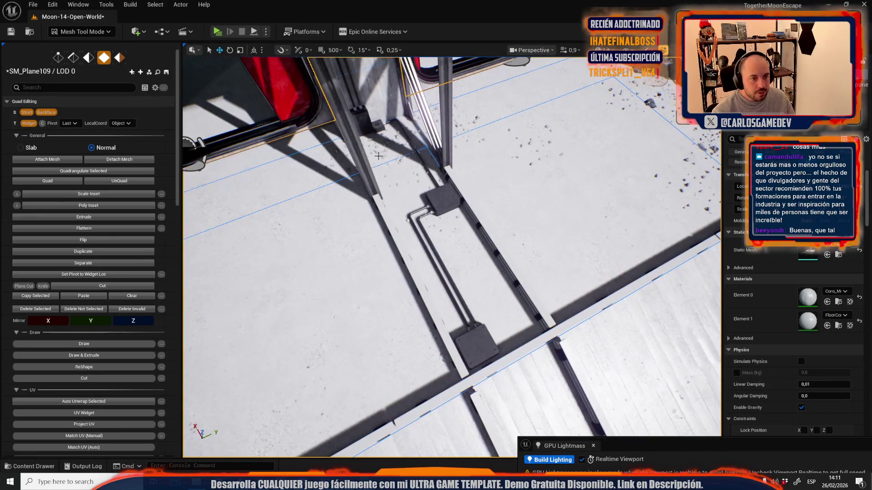
Step: Select the remaining rail strip faces, undo a stray face pick, and assign the black plastic material
shift+click(397, 190)
drag(396, 191, 488, 198)
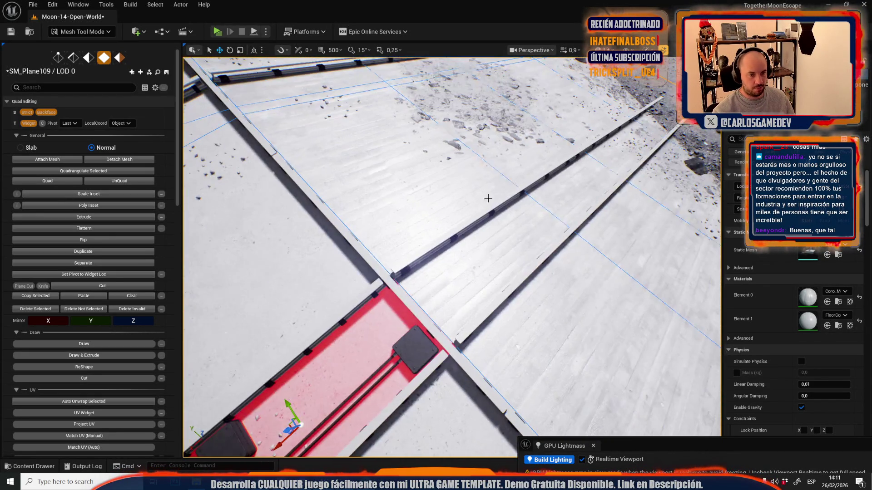
shift+click(545, 215)
shift+click(585, 180)
shift+click(644, 126)
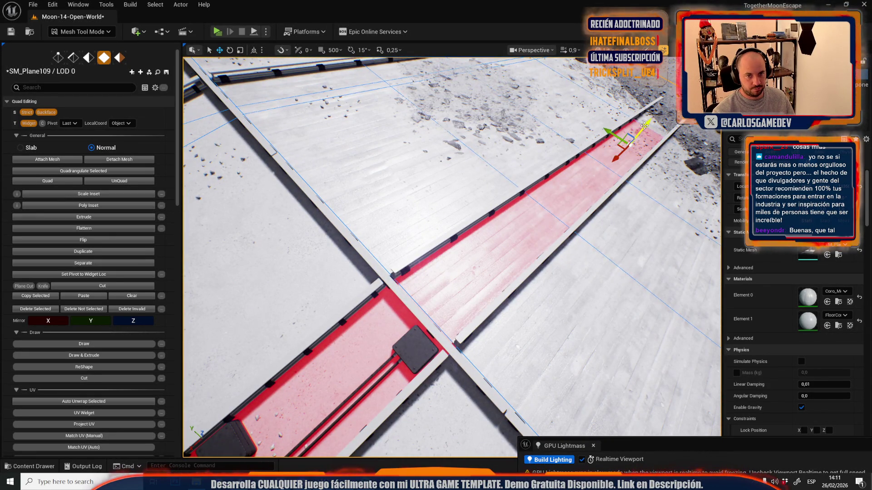
drag(652, 125, 582, 228)
shift+click(532, 204)
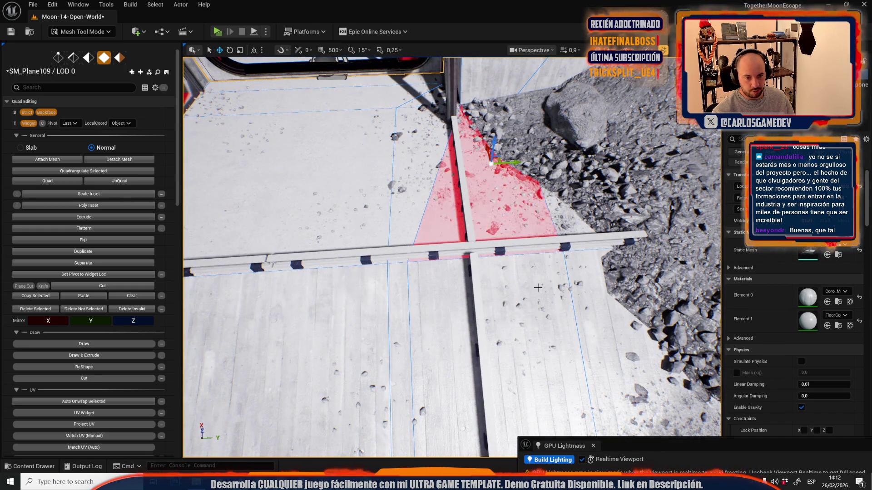
drag(537, 287, 538, 254)
key(ctrl+z)
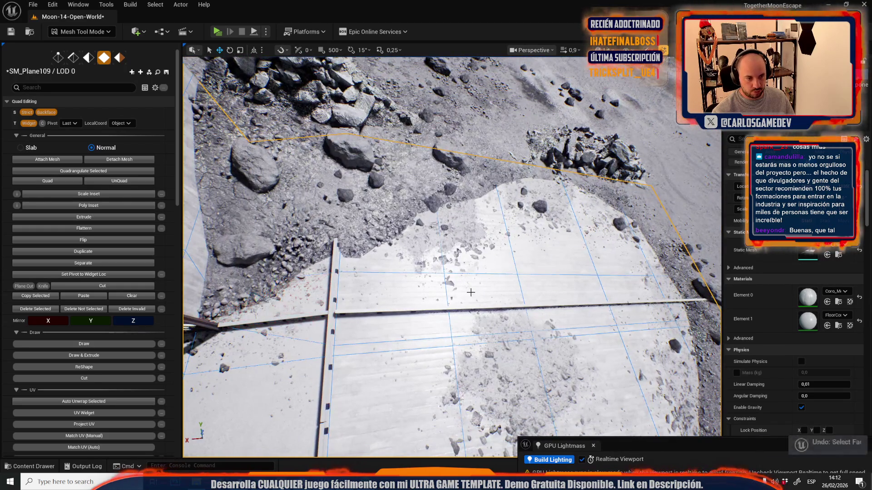
drag(452, 257, 179, 208)
scroll(83, 264, down, 5)
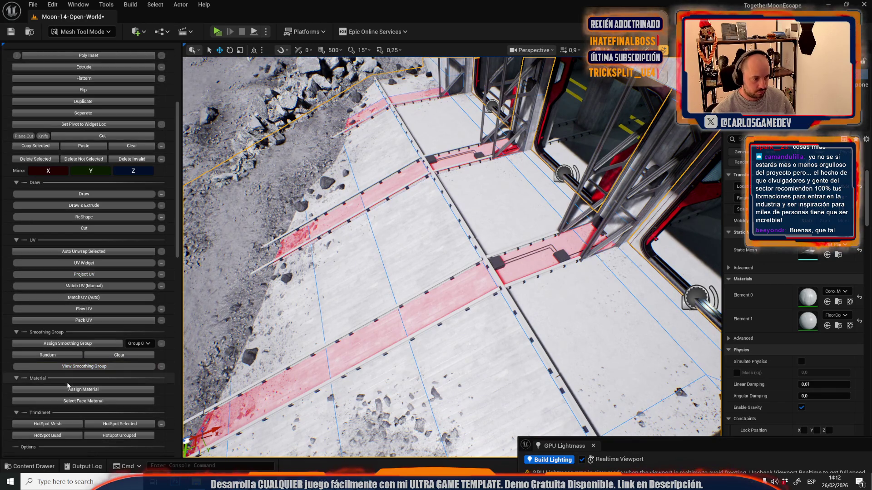
click(73, 391)
Step: Select a floor edge running down the ramp beside the rail
drag(452, 283, 452, 367)
scroll(486, 221, up, 10)
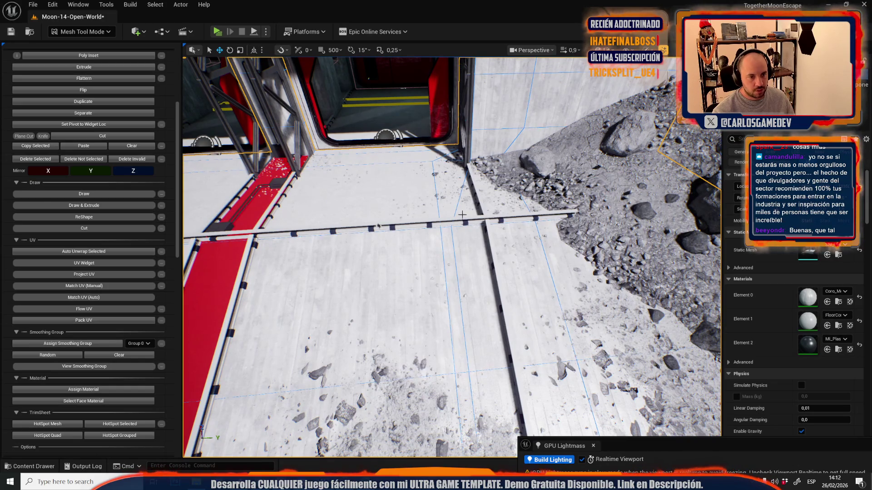
click(454, 279)
mouse_move(454, 279)
mouse_down()
mouse_move(481, 254)
mouse_move(522, 261)
mouse_move(441, 285)
mouse_move(425, 300)
mouse_move(466, 294)
mouse_up()
Step: In face mode, pick floor faces between the door wall and rocks, refining the selection
key(3)
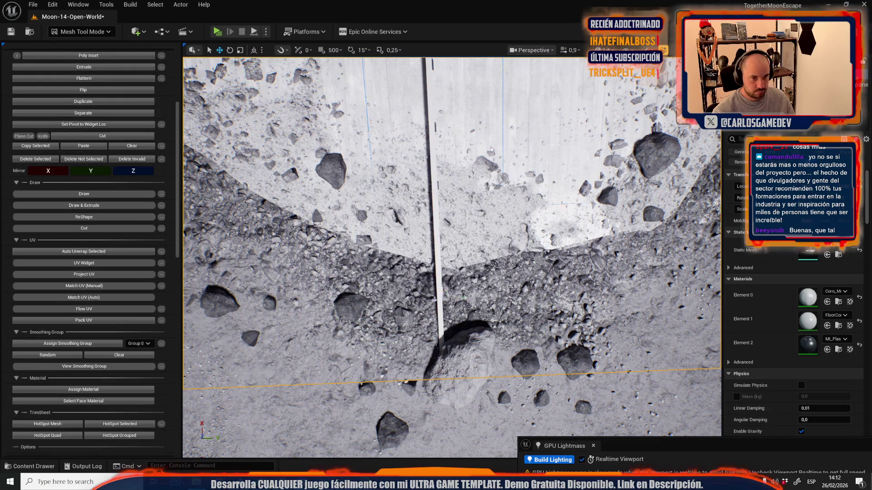
click(484, 131)
mouse_move(463, 222)
mouse_down()
mouse_move(475, 90)
mouse_move(449, 178)
mouse_up()
click(475, 90)
shift+click(458, 175)
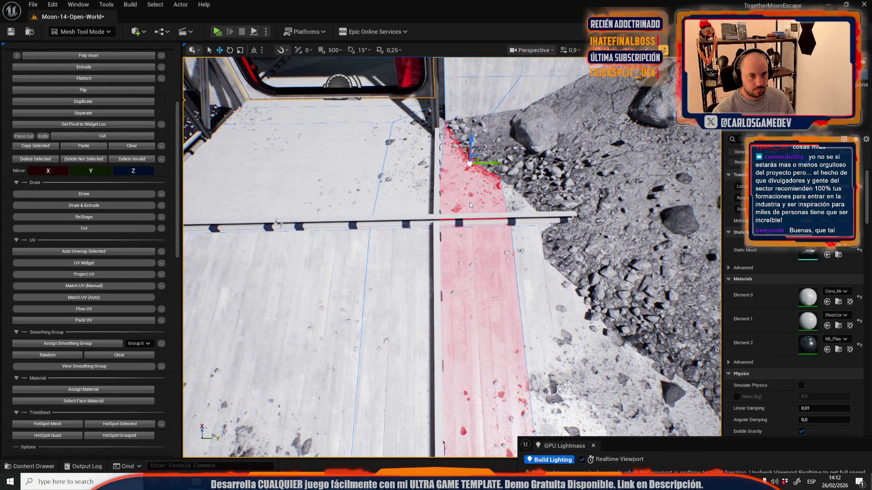
shift+click(457, 277)
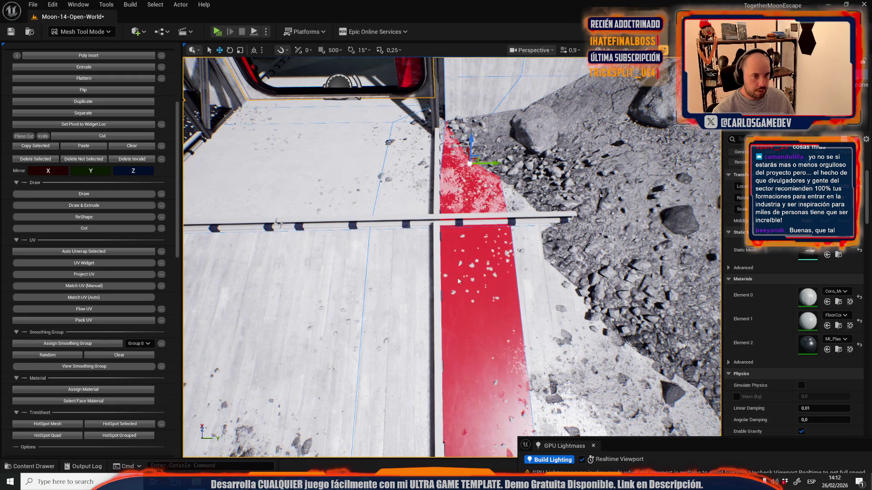
click(455, 325)
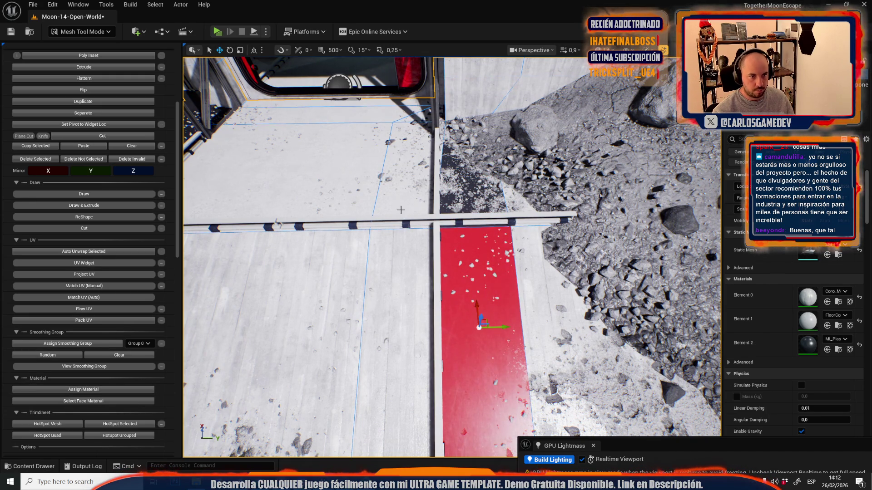
click(409, 173)
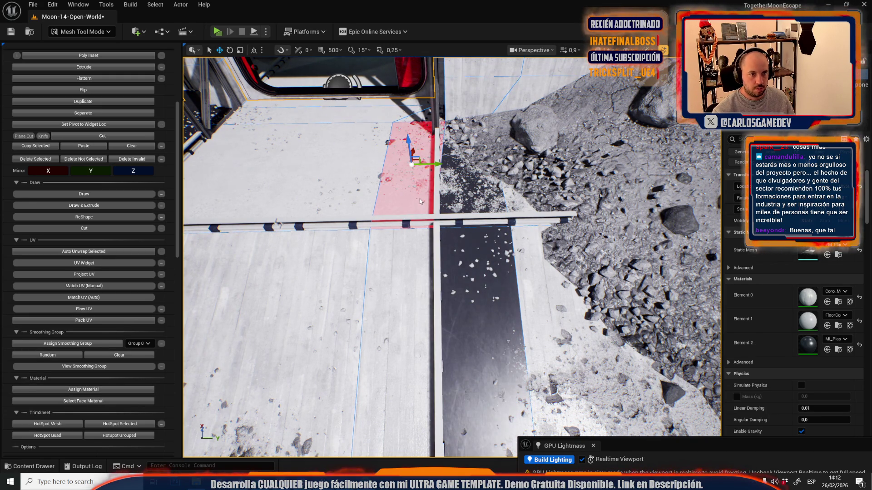
Step: Select the four strip faces right of the rail and assign them the black plastic material
click(417, 289)
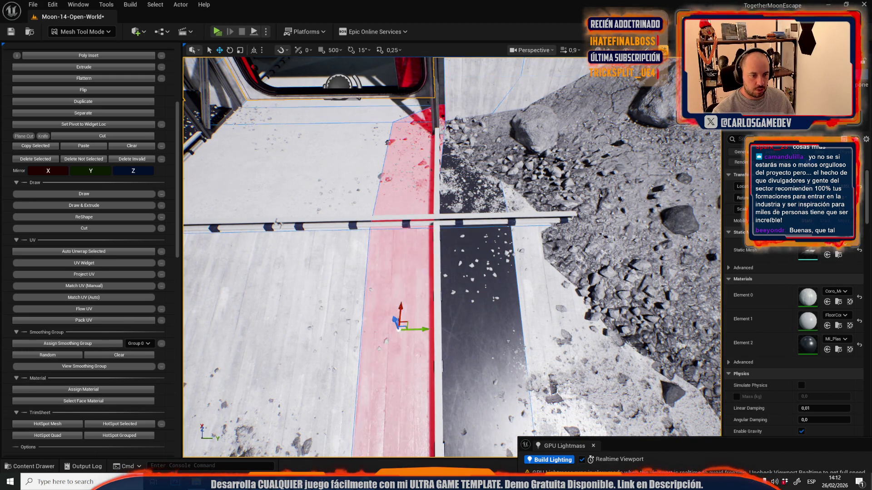
shift+click(452, 310)
shift+click(439, 248)
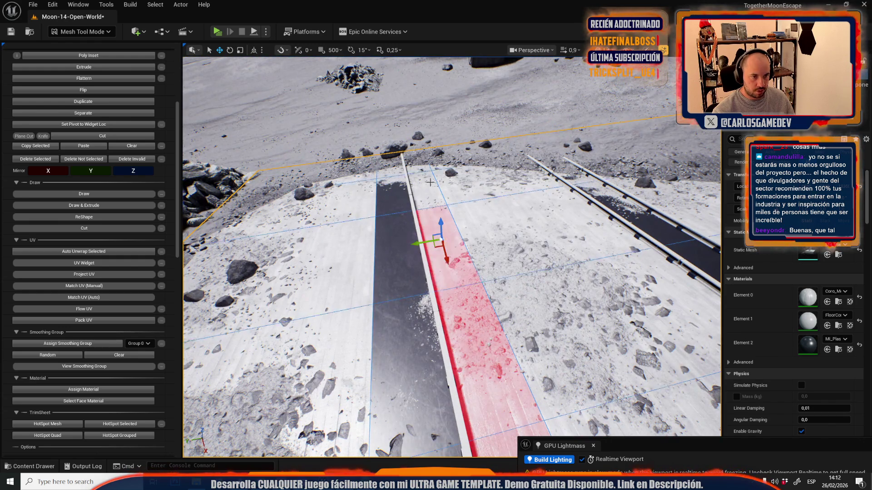
shift+click(411, 171)
click(83, 390)
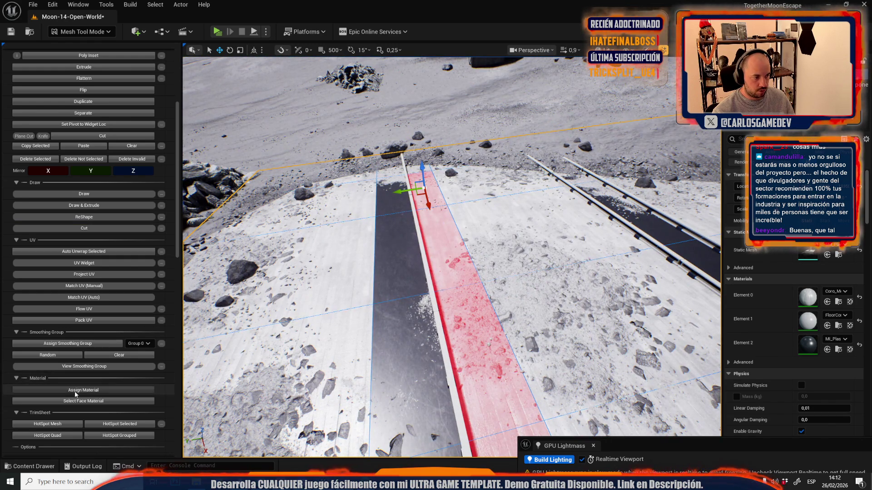
scroll(451, 256, down, 5)
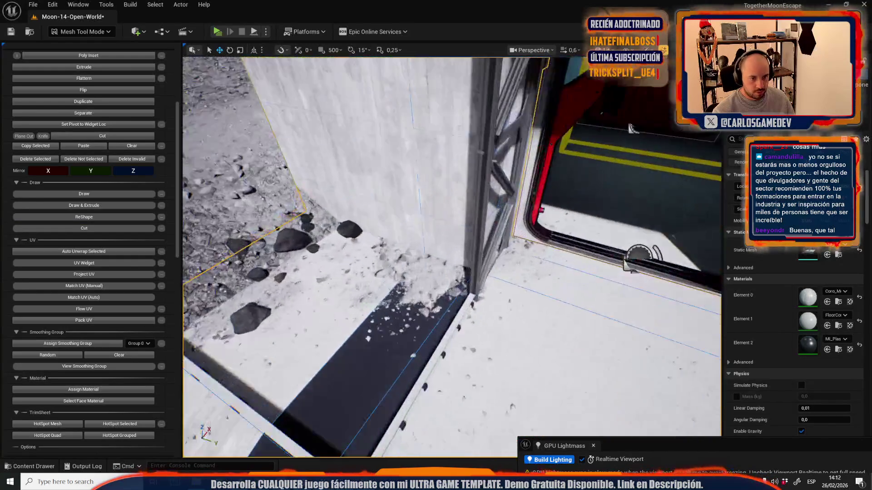
scroll(452, 257, up, 3)
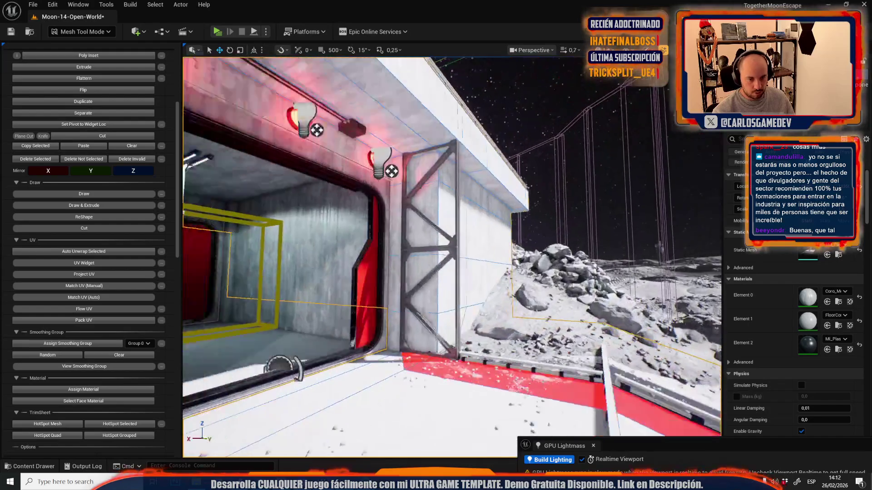
mouse_move(410, 136)
mouse_down()
mouse_move(409, 187)
mouse_move(447, 194)
mouse_move(422, 237)
mouse_move(444, 214)
mouse_up()
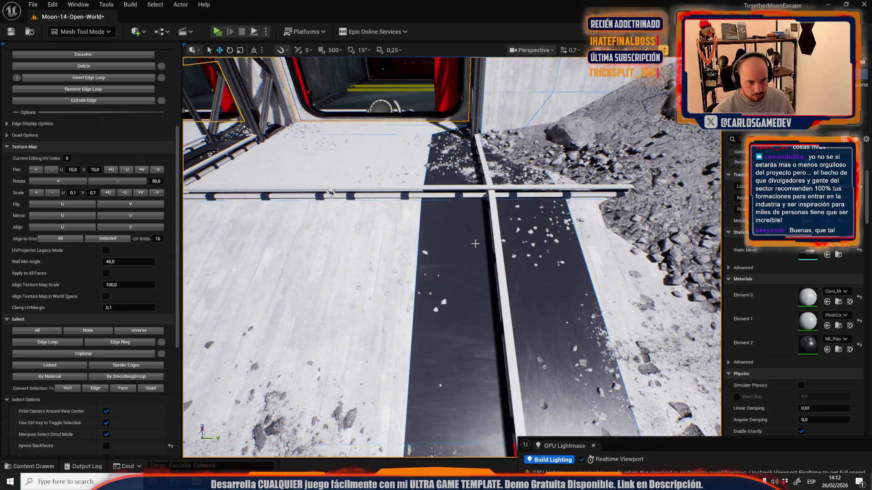
Step: Slide the strip's border edge 7.80 units sideways, then further toward the doorway
drag(520, 292, 533, 291)
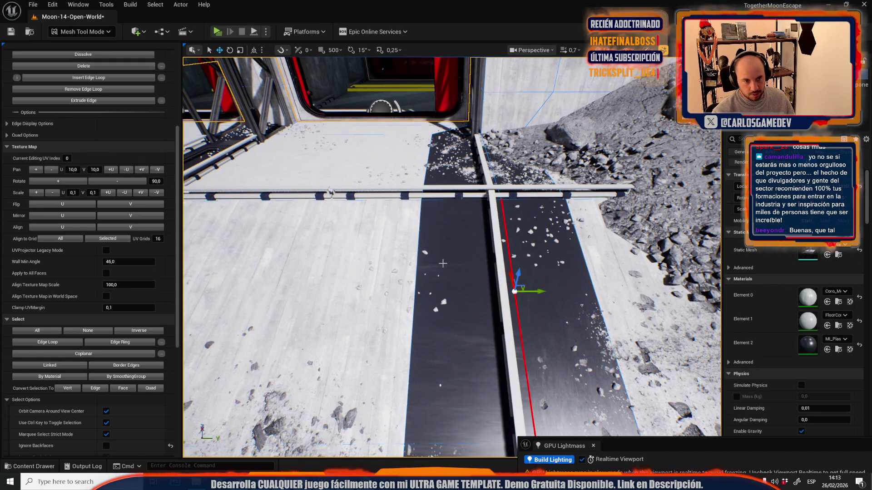
drag(460, 195, 497, 211)
drag(493, 251, 493, 251)
scroll(493, 251, up, 1)
scroll(493, 251, up, 3)
scroll(493, 251, up, 3)
scroll(135, 125, up, 5)
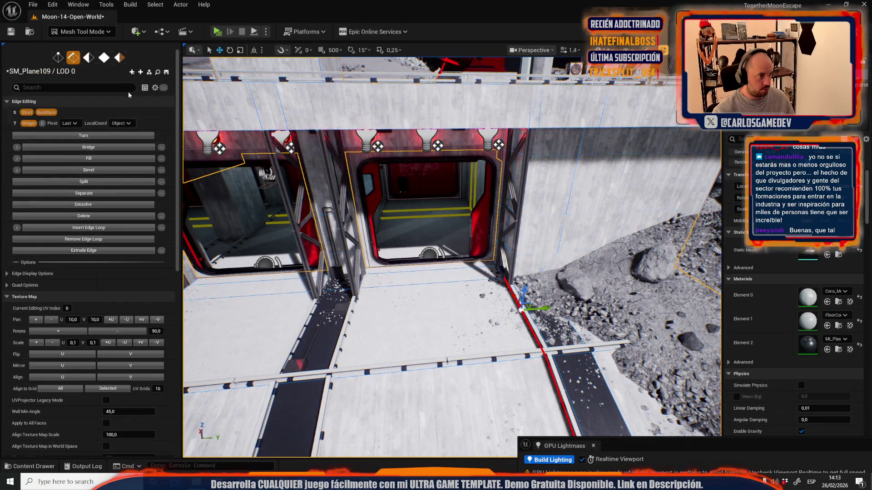
click(104, 57)
Step: Select SM_Plane127 and save the Moon-14-Open-World level along with the edited mesh
click(254, 204)
key(ctrl+space)
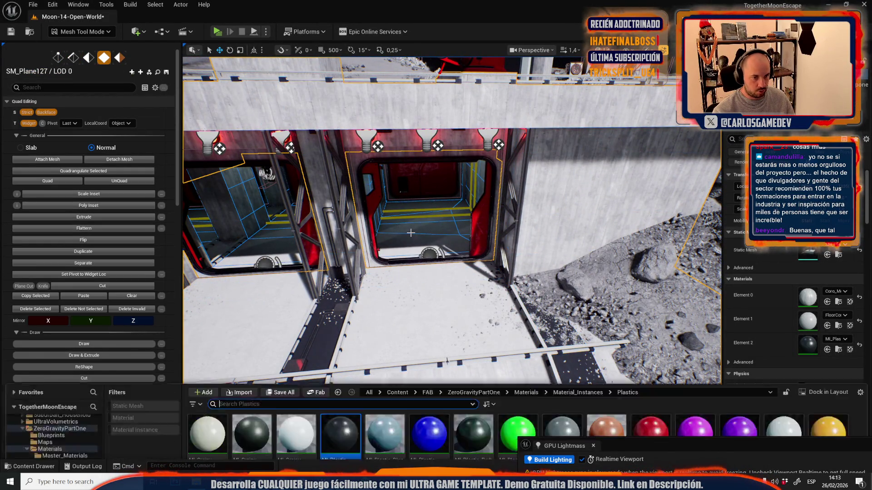
key(ctrl+shift+s)
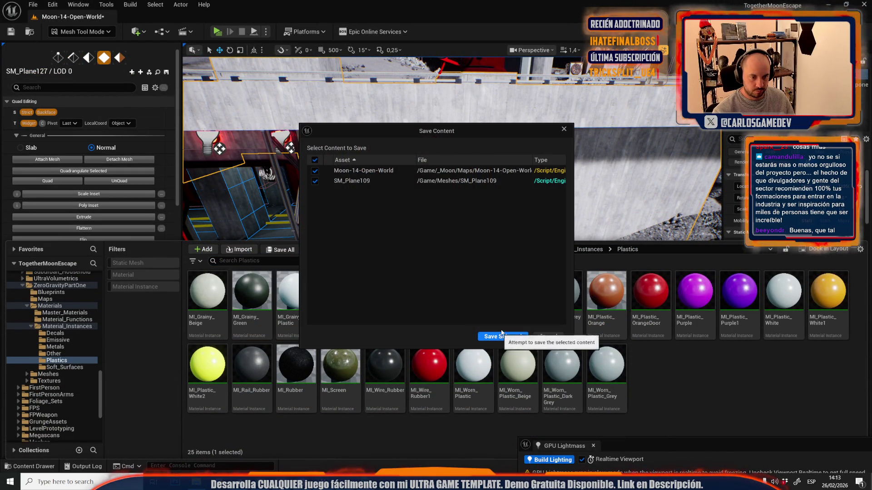
click(502, 336)
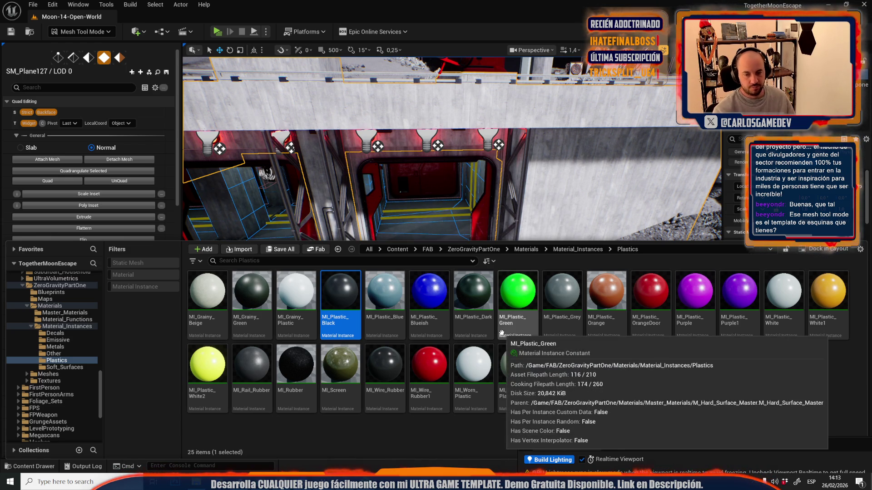
drag(472, 377, 408, 182)
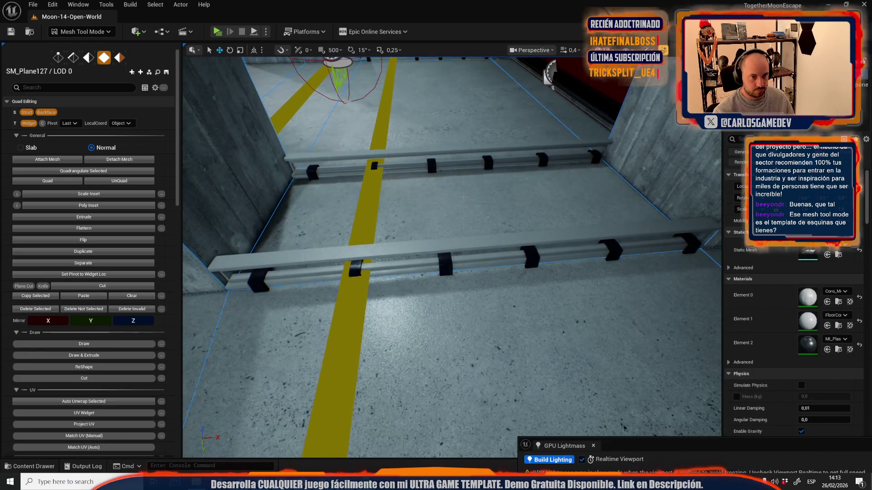
Step: Assign black plastic to the doorway and corridor floor faces between the rails, then return to Selection Mode
click(467, 205)
mouse_move(452, 256)
mouse_down()
mouse_move(509, 252)
mouse_move(454, 245)
mouse_move(448, 209)
mouse_move(445, 231)
mouse_move(431, 233)
mouse_up()
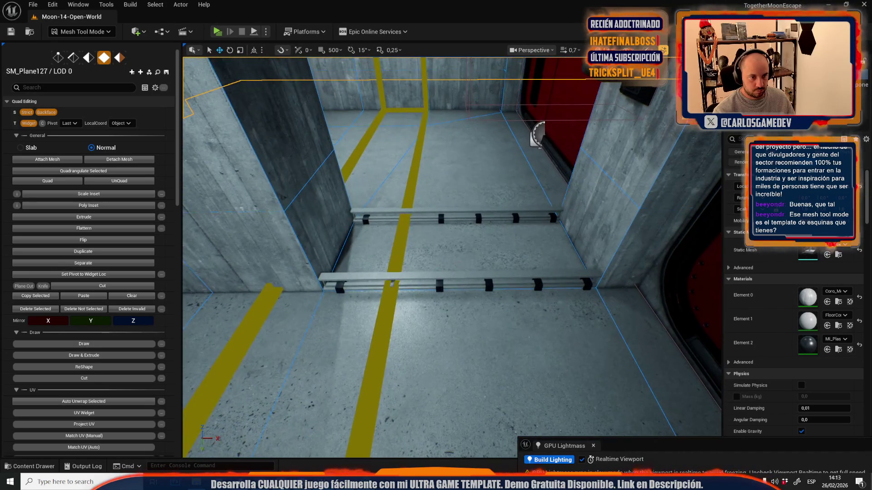
click(463, 263)
scroll(86, 372, down, 5)
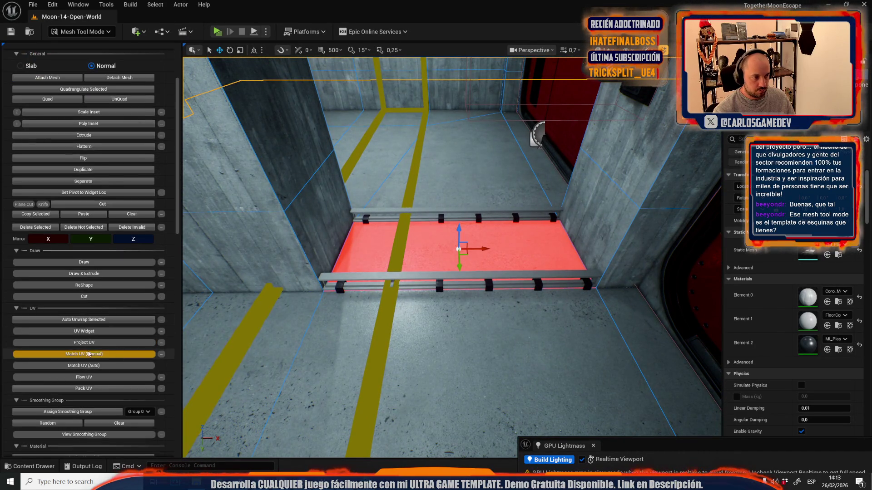
click(78, 391)
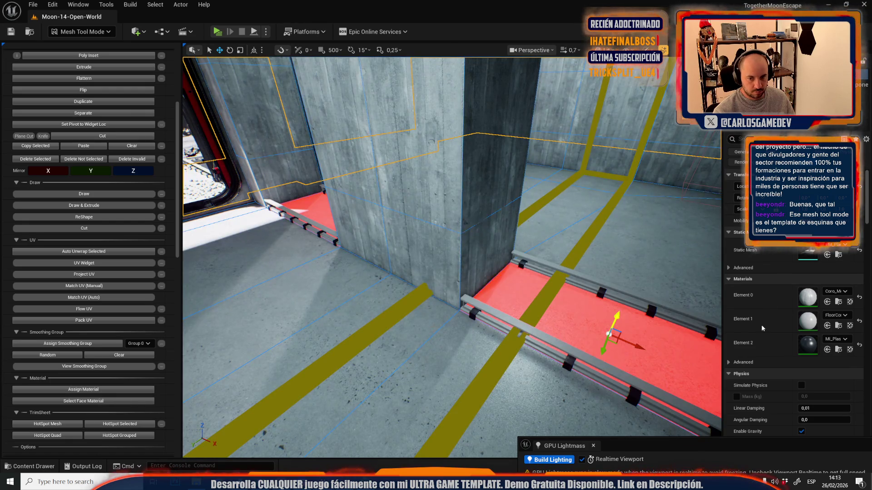
click(81, 31)
click(109, 68)
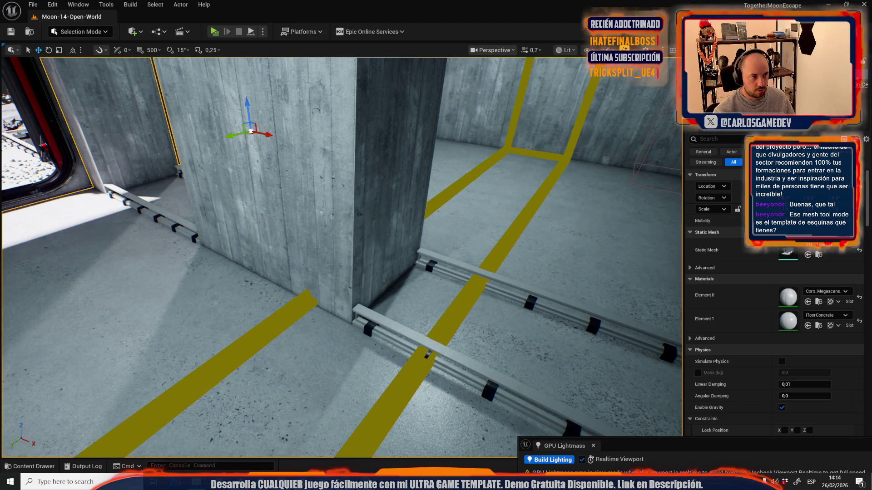
Step: Switch to Mesh Tool Mode and pick MI_Plastic_Black from the Plastics materials
key(ctrl+space)
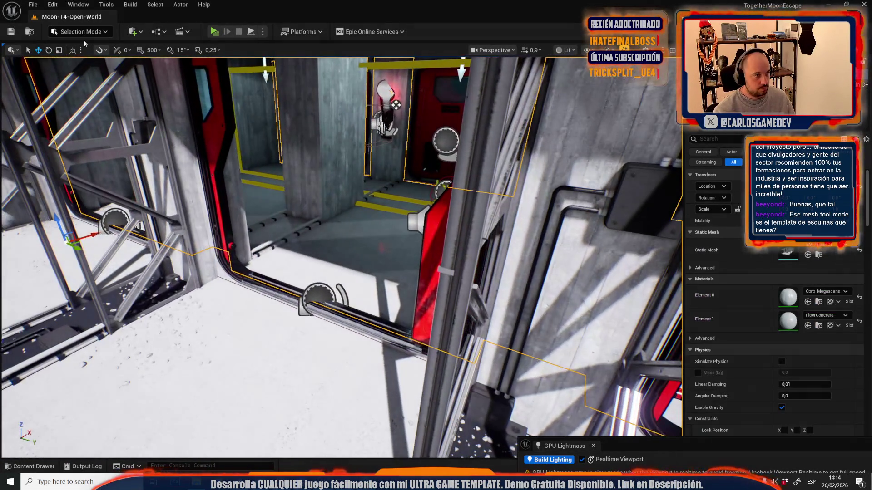
click(79, 31)
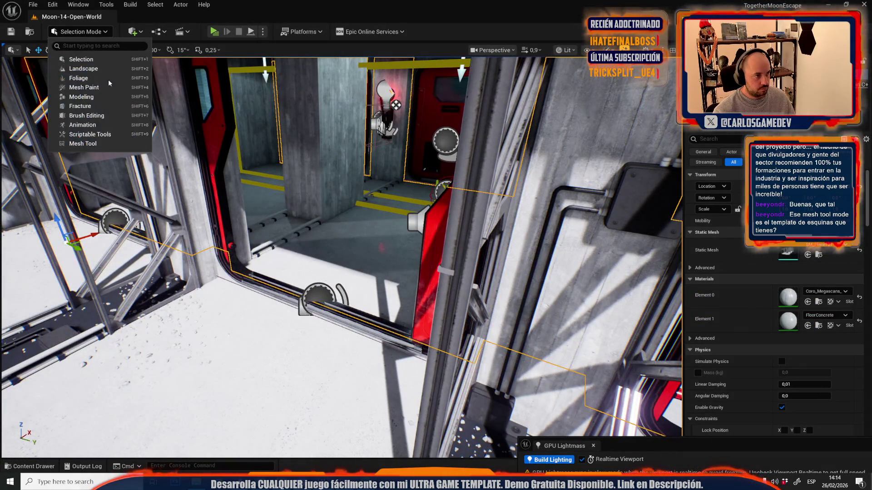
click(113, 143)
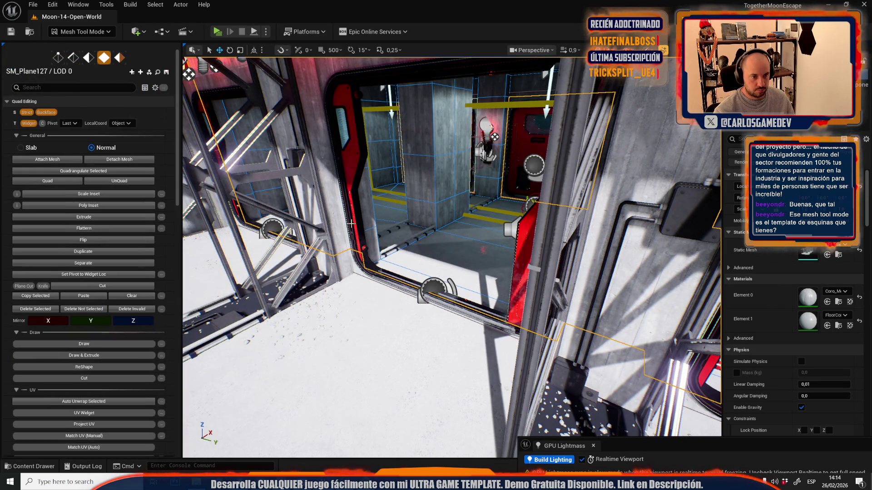
key(ctrl+space)
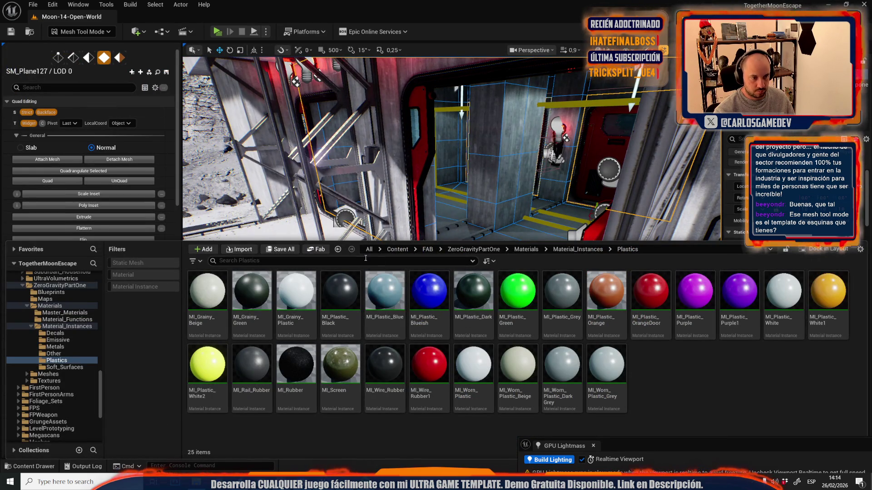
click(348, 318)
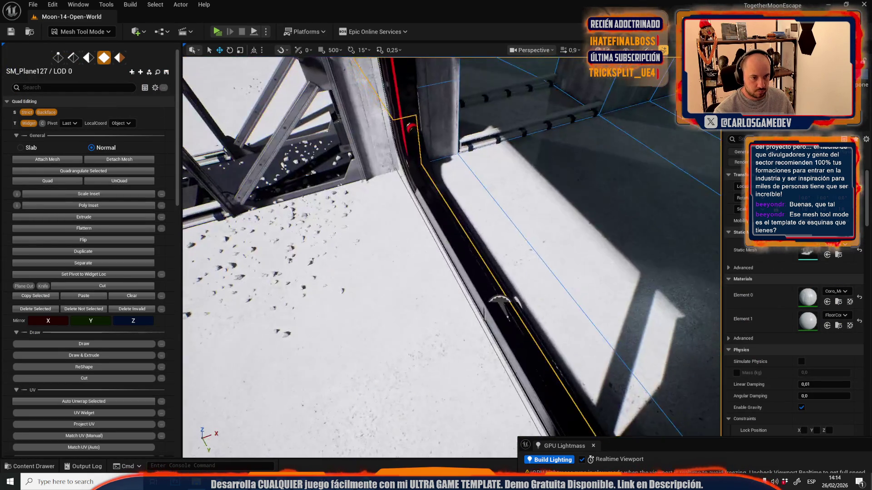
Step: Assign MI_Plastic_Black to the floor face between the doorway rails and select the next strip
click(508, 117)
scroll(90, 364, down, 4)
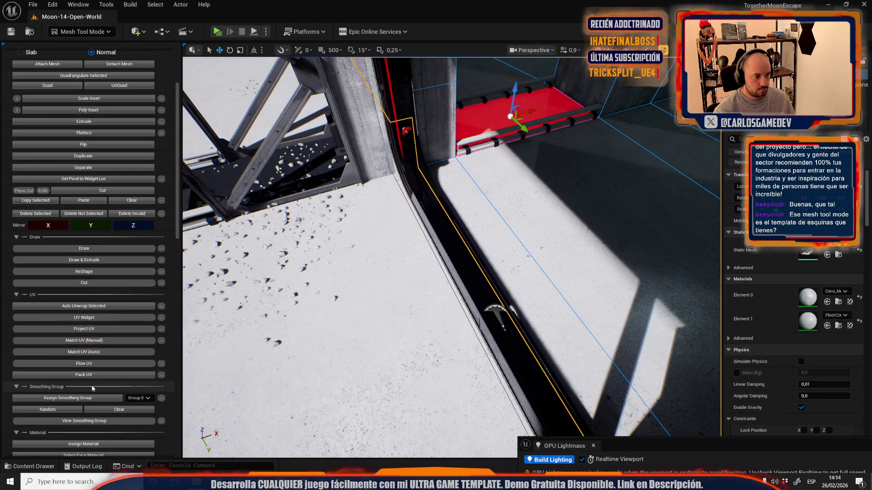
click(85, 443)
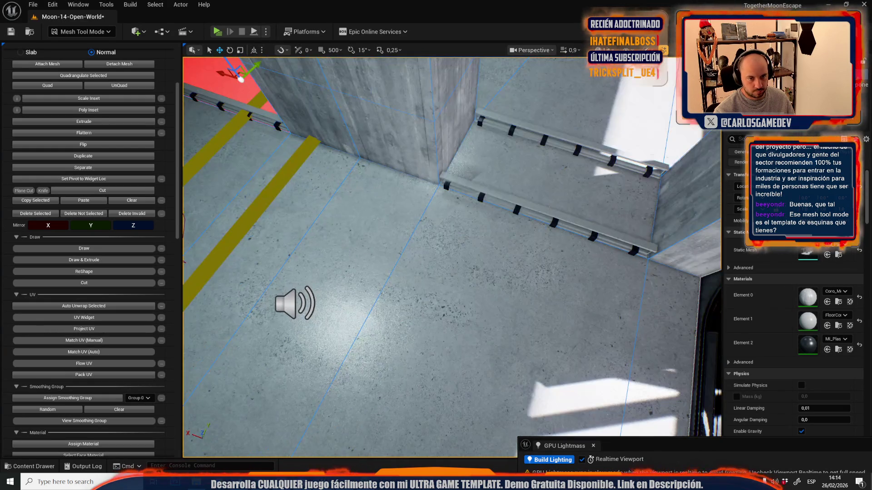
click(566, 181)
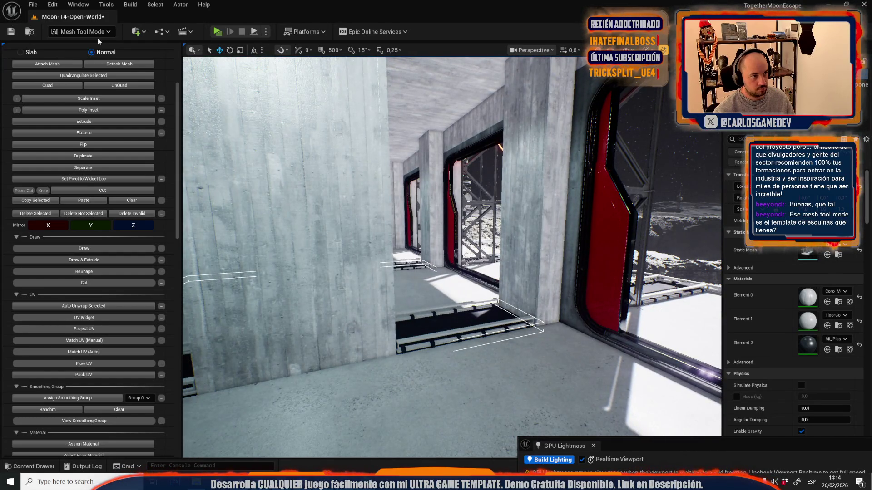
click(86, 31)
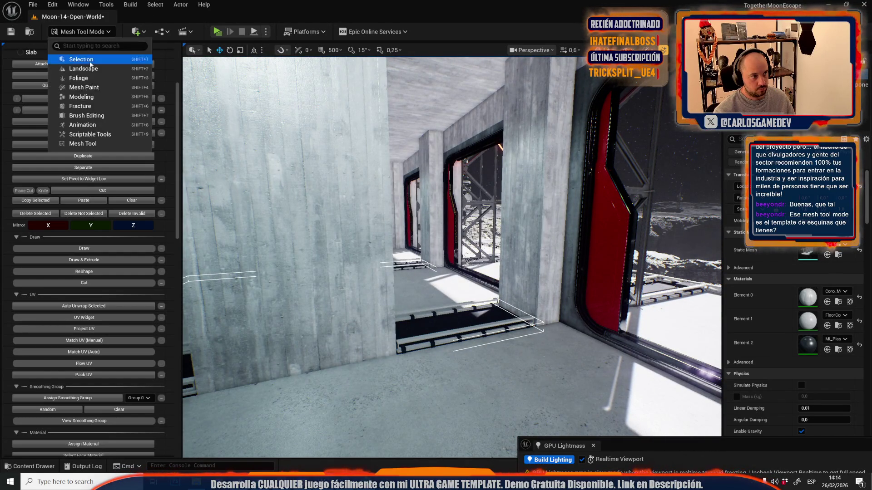
Step: Reenter Mesh Tool Mode on the SM_Plane109 wall mesh and switch to edge editing
click(78, 59)
scroll(288, 188, up, 2)
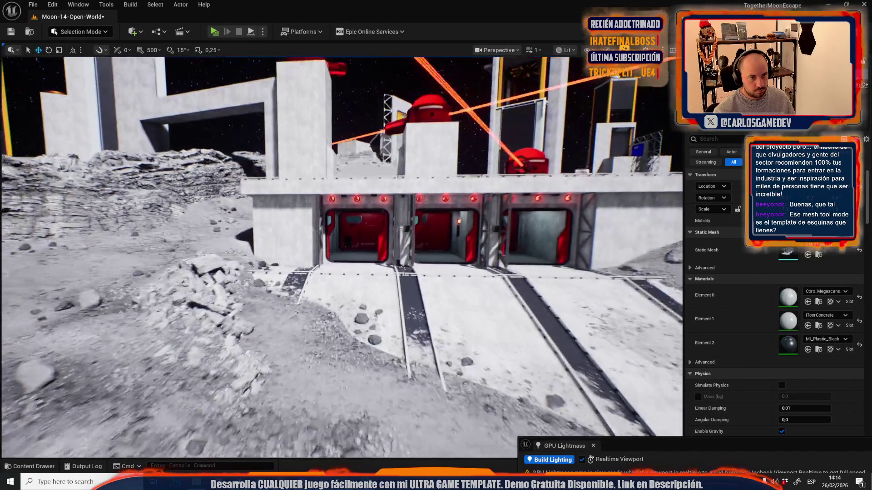
scroll(359, 142, down, 3)
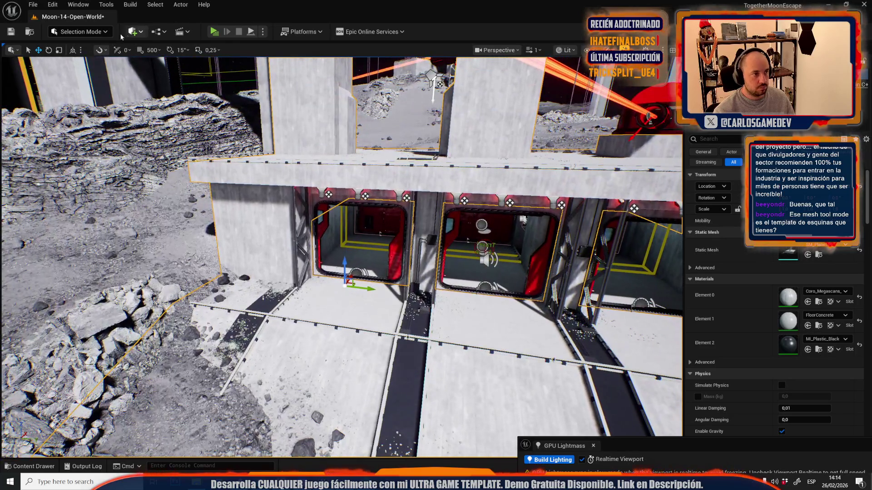
click(81, 32)
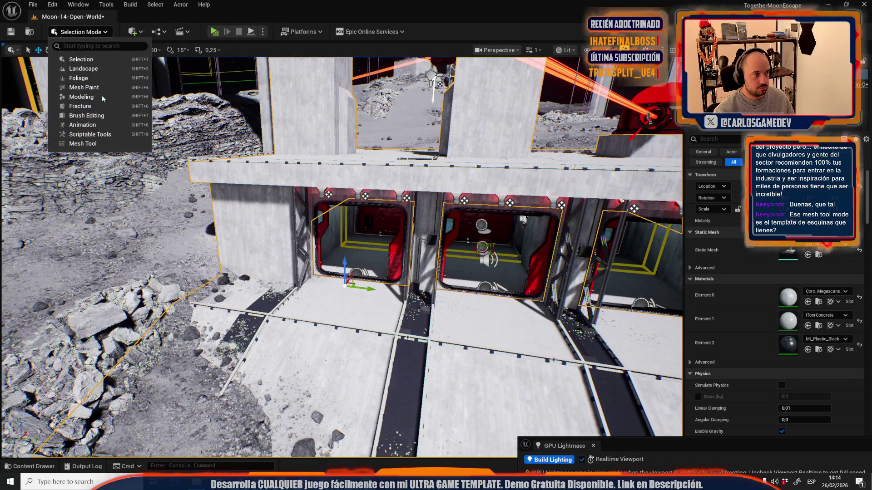
click(77, 142)
click(101, 60)
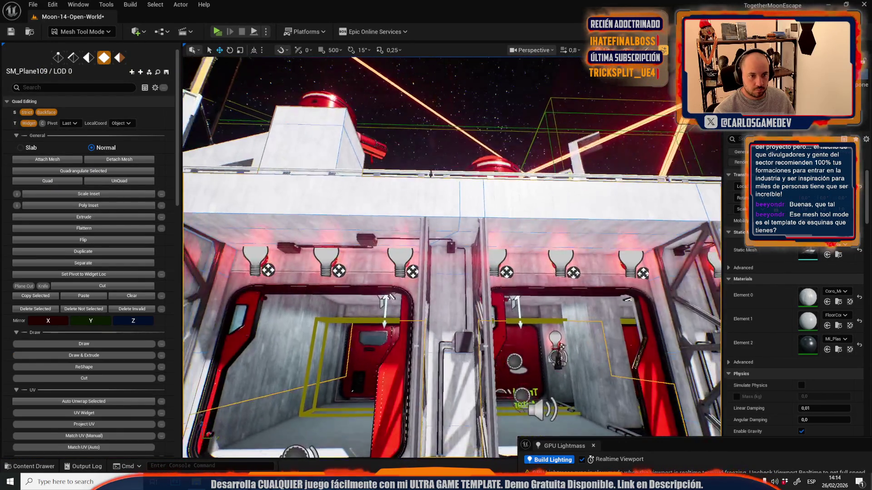
key(2)
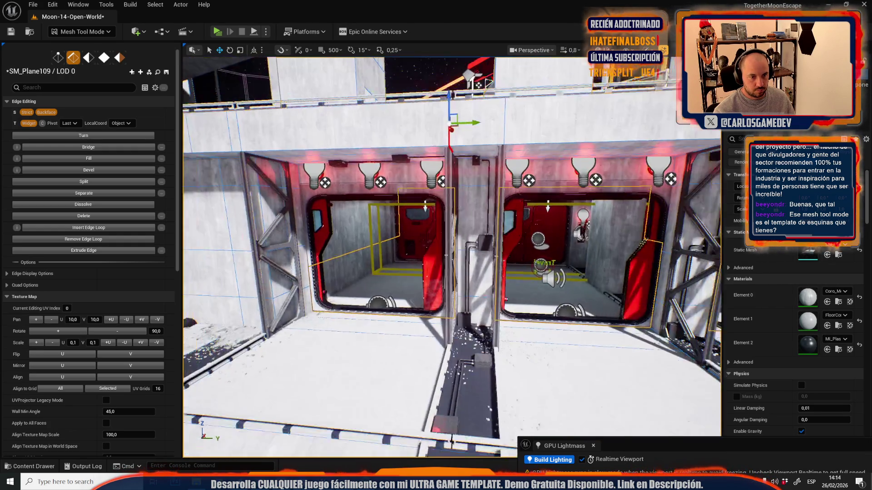
Step: Insert a vertical edge loop on the wall above the doors, then switch to vertex editing
drag(473, 180, 473, 180)
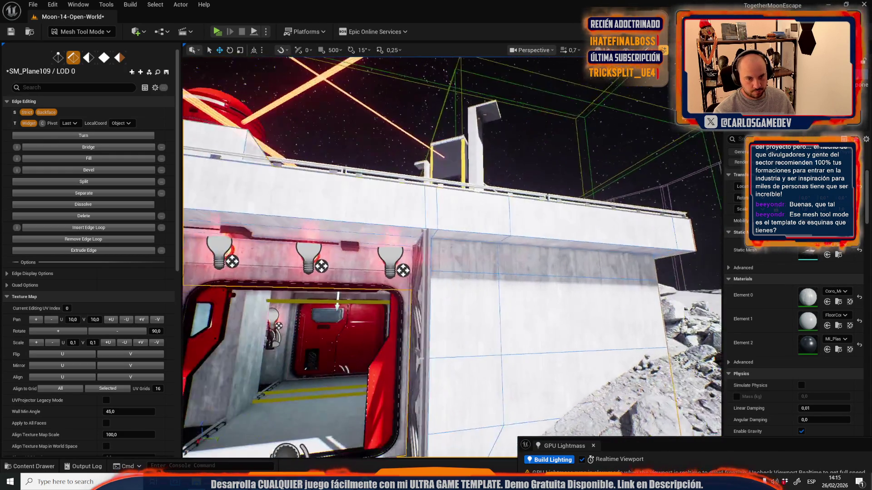
mouse_move(500, 136)
mouse_down()
mouse_move(500, 164)
mouse_move(470, 212)
mouse_up()
shift+click(485, 223)
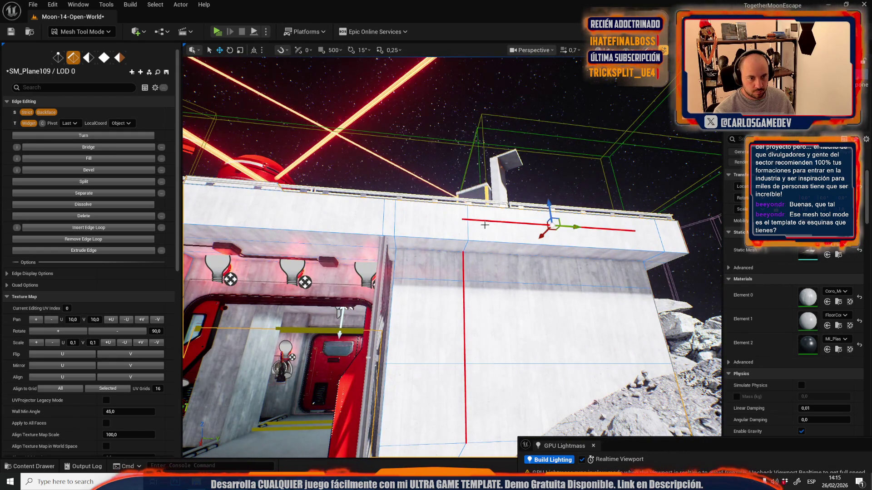
key(ctrl+z)
mouse_move(467, 232)
mouse_down()
mouse_move(466, 254)
mouse_move(519, 161)
mouse_move(503, 160)
mouse_up()
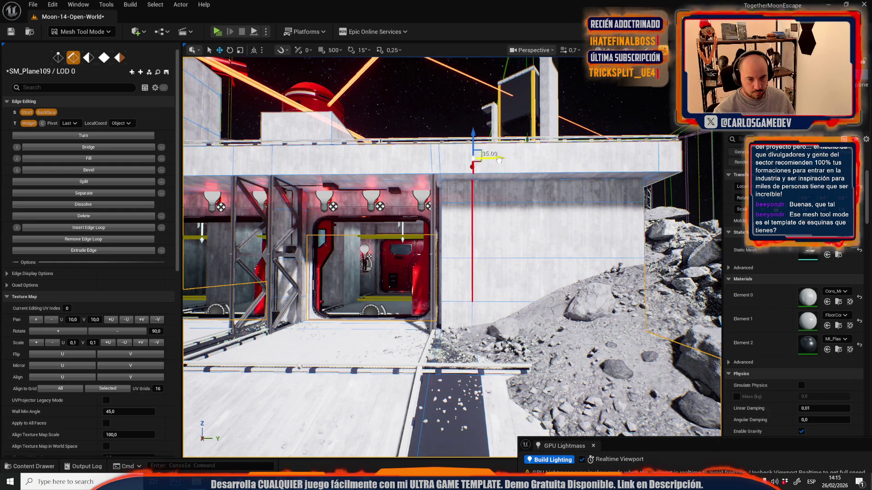
drag(474, 211, 428, 135)
key(1)
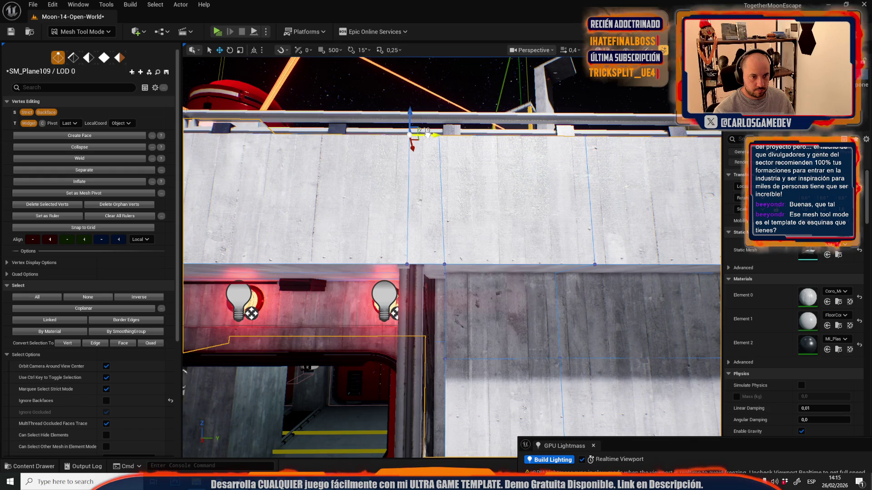
Step: In face mode, select wall-top, ledge and lower wall faces, ending on the grey face beside the doorway
key(4)
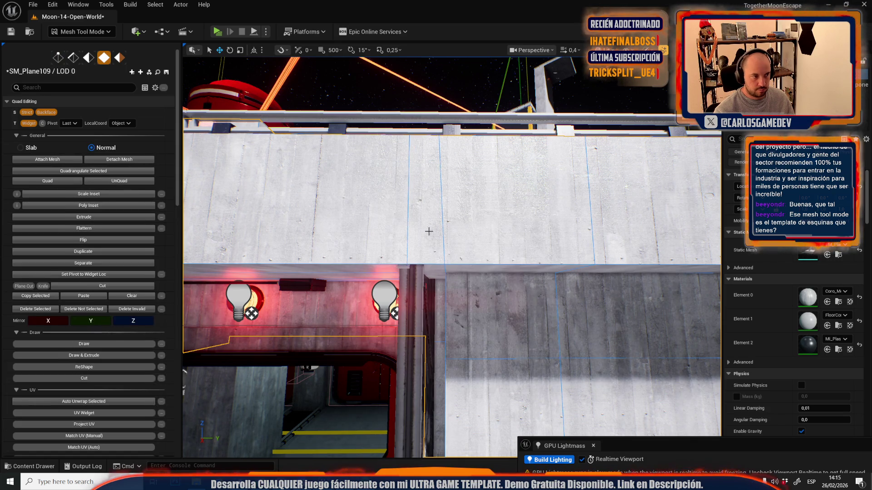
click(428, 232)
shift+click(508, 200)
shift+click(493, 297)
drag(492, 297, 453, 277)
shift+click(453, 277)
shift+click(425, 303)
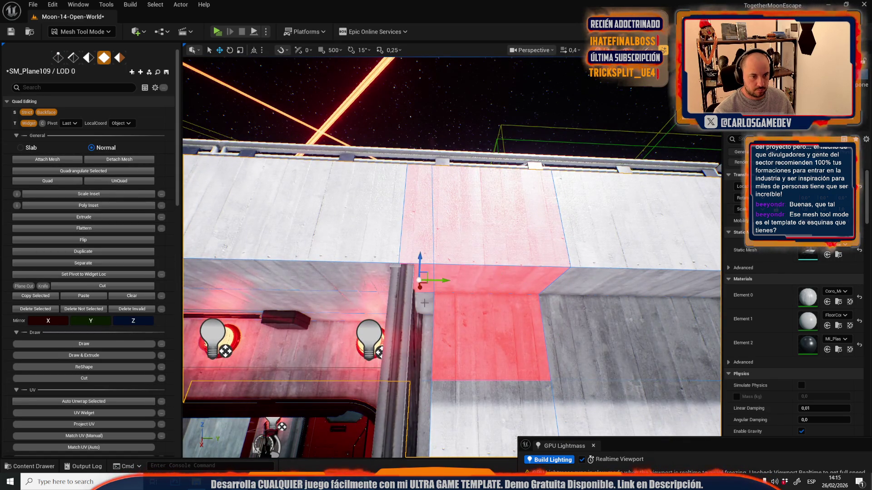
drag(425, 303, 476, 390)
click(477, 391)
click(498, 295)
drag(498, 296, 522, 272)
drag(471, 282, 471, 282)
click(471, 282)
drag(449, 234, 449, 234)
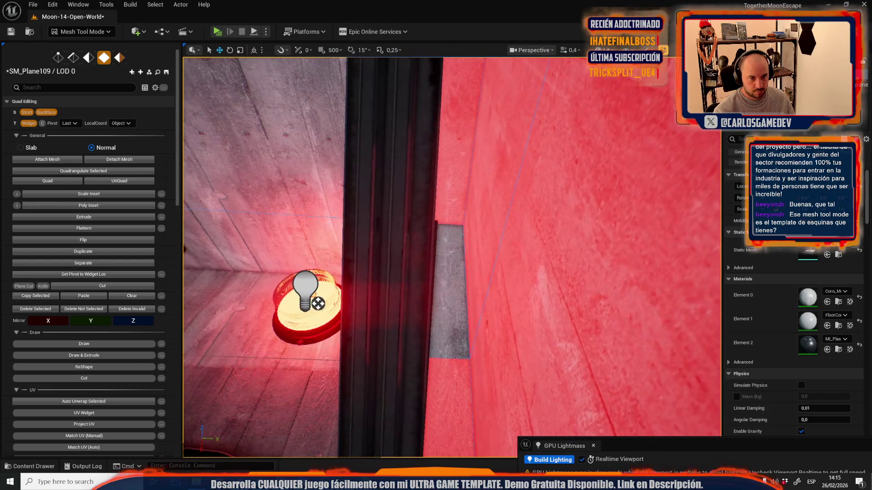
click(449, 291)
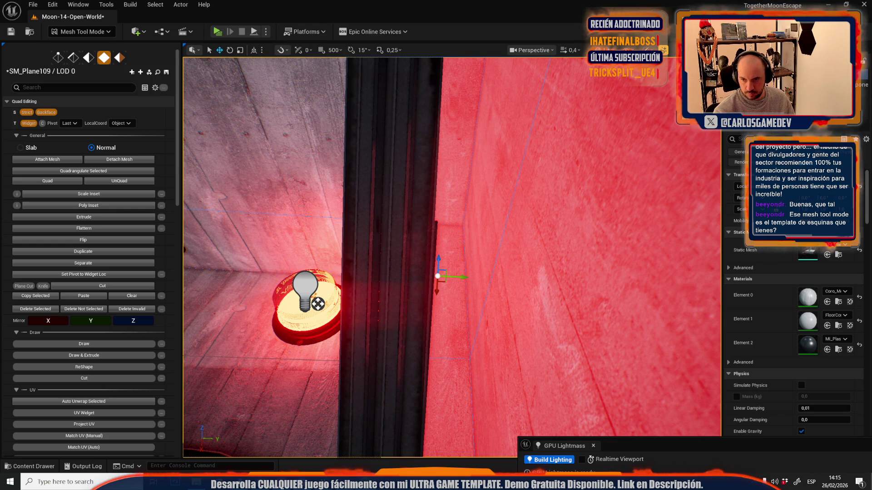
Step: Select the central pillar's front faces and the lower wall beside the right doorway
scroll(699, 262, up, 3)
key(s)
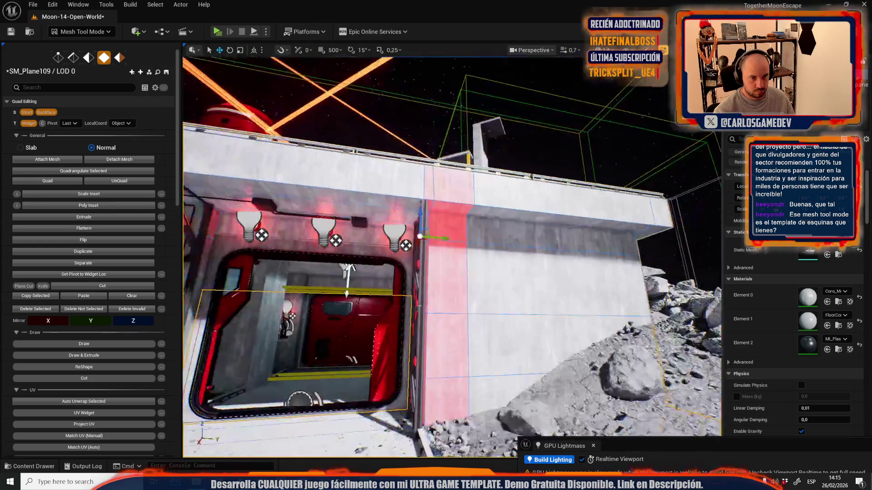
key(w)
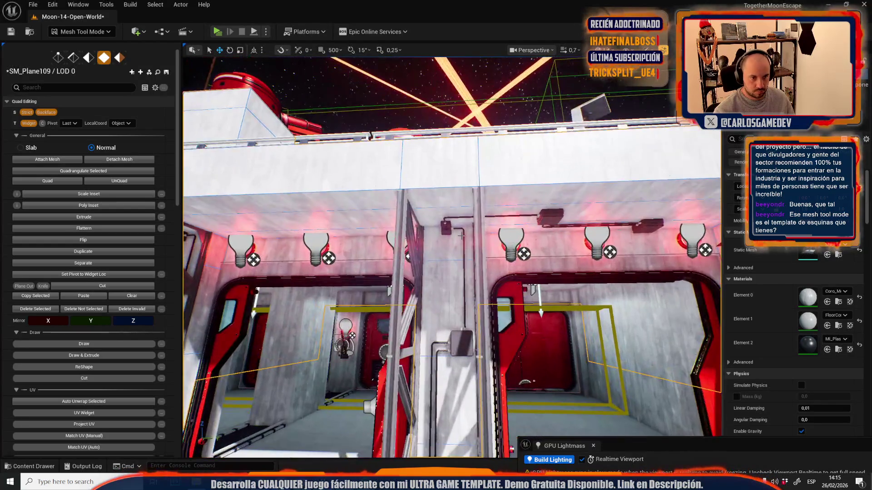
click(441, 173)
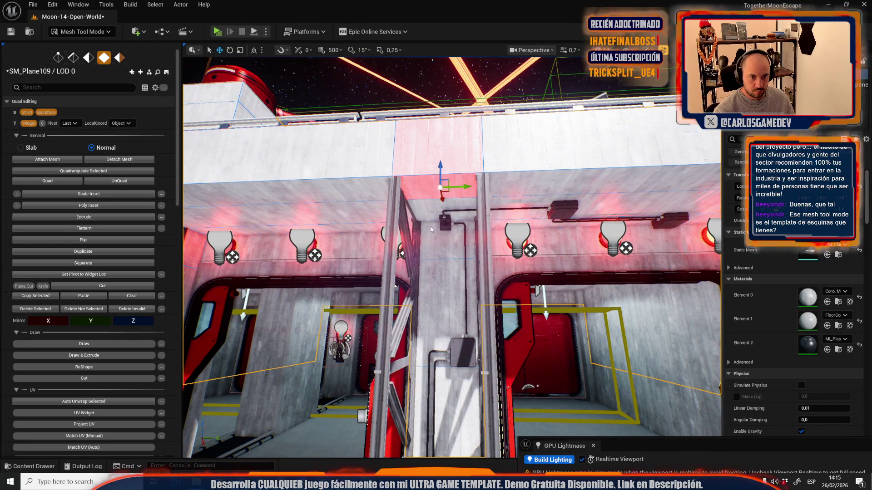
click(435, 252)
key(w)
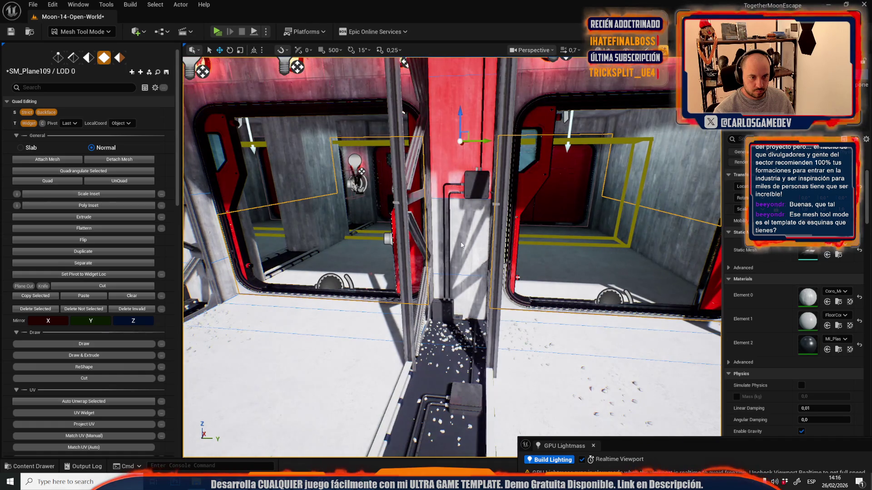
key(w)
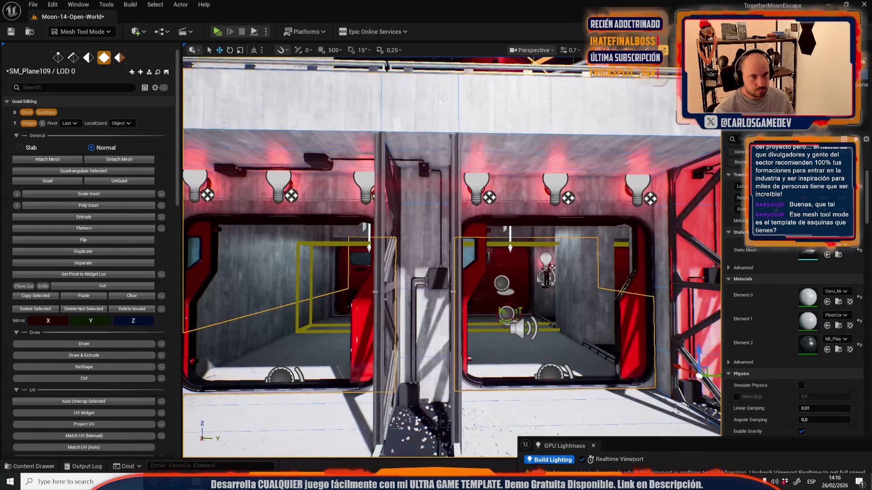
click(427, 213)
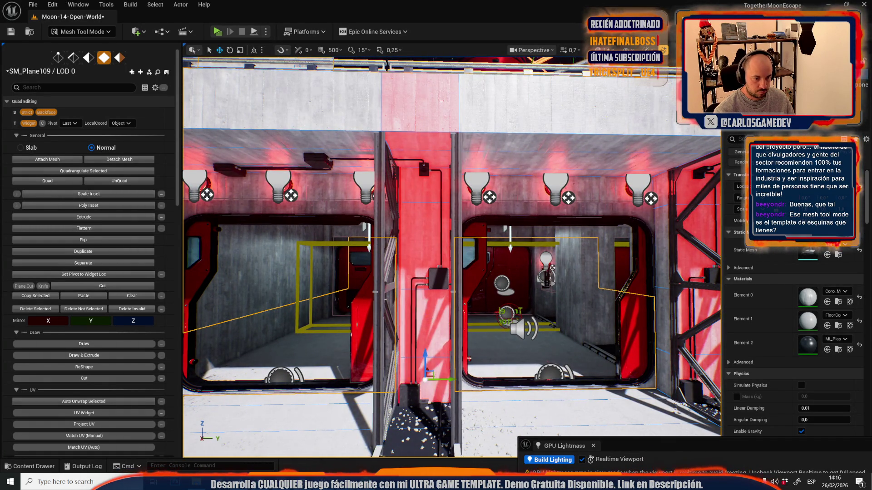
key(s)
click(443, 331)
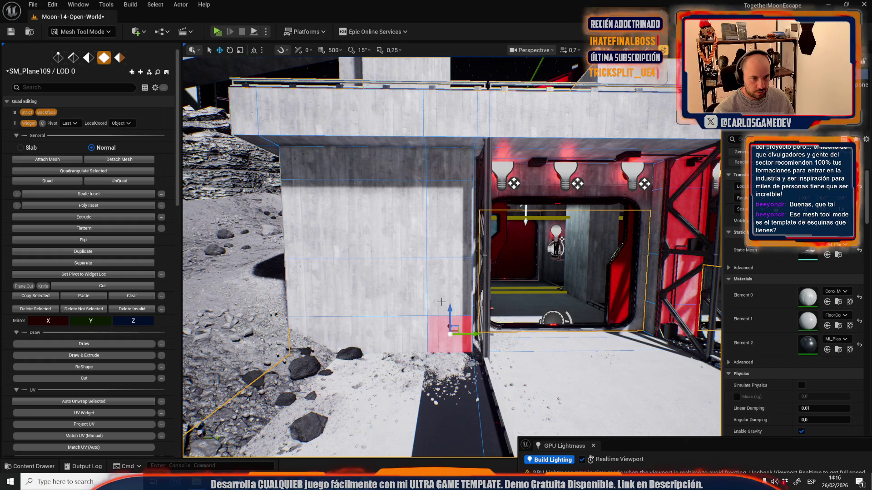
Step: Select the stacked wall strip faces and the beam's top, front, side and lower faces beside the doorway
shift+click(442, 284)
shift+click(444, 219)
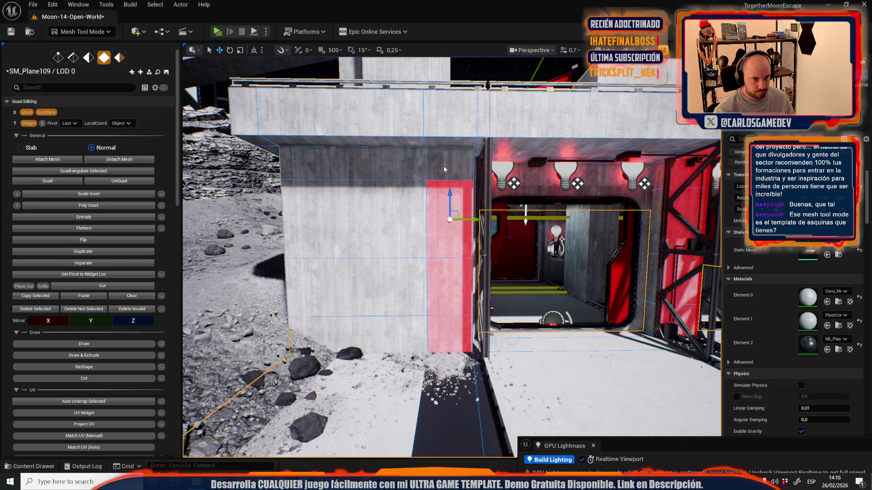
shift+click(444, 170)
shift+click(468, 120)
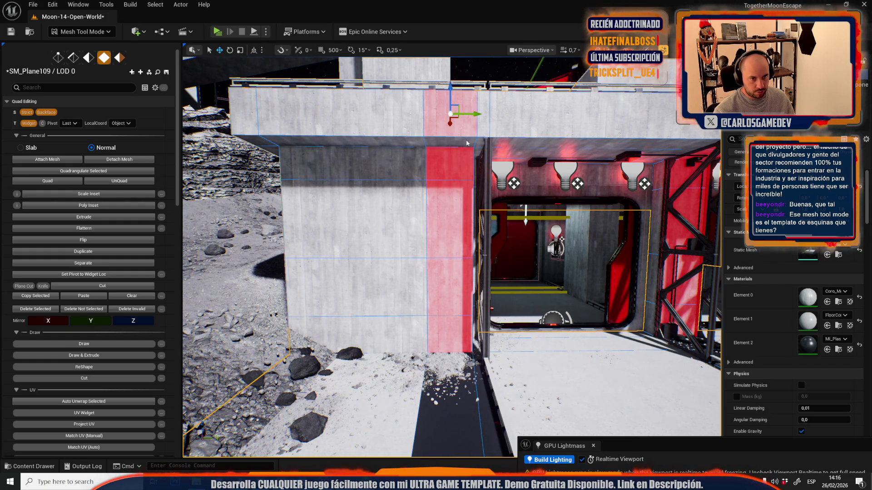
scroll(485, 141, up, 5)
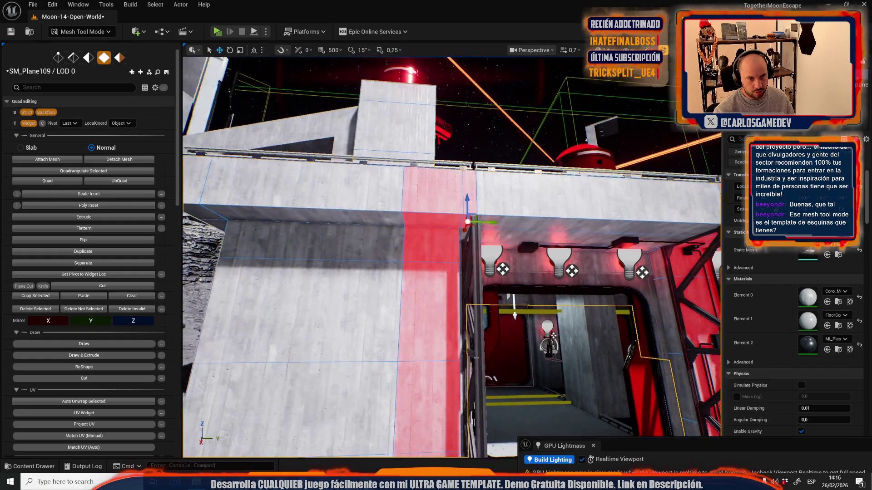
scroll(452, 257, down, 3)
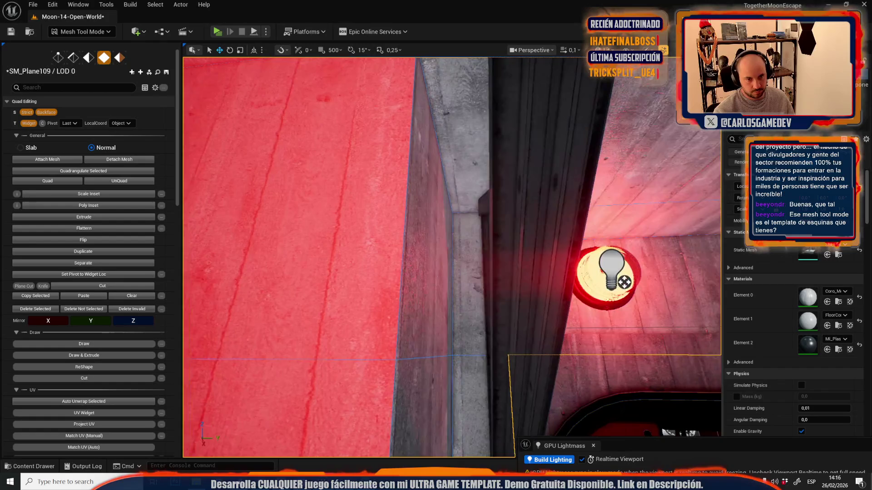
shift+click(460, 204)
shift+click(459, 272)
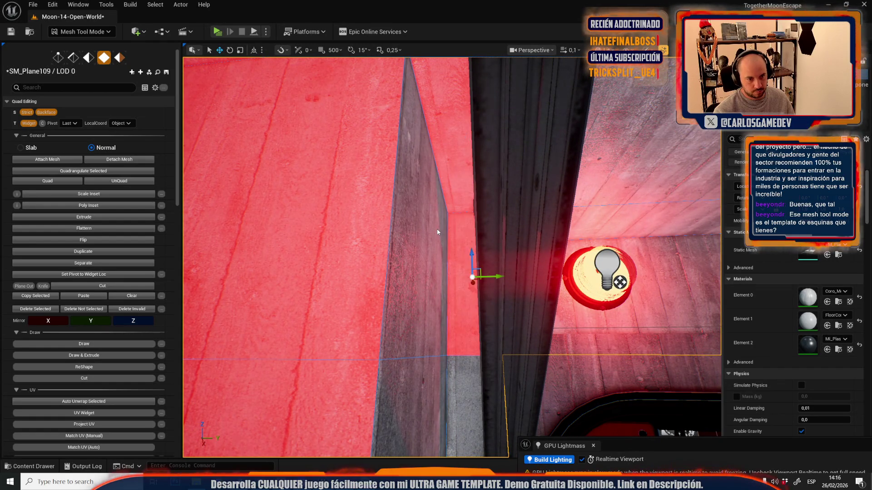
shift+click(435, 231)
shift+click(468, 375)
shift+click(425, 374)
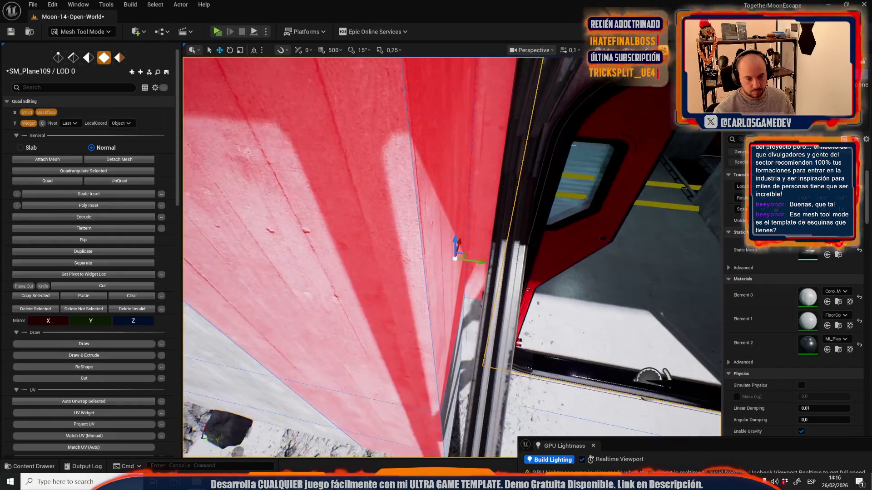
shift+click(465, 319)
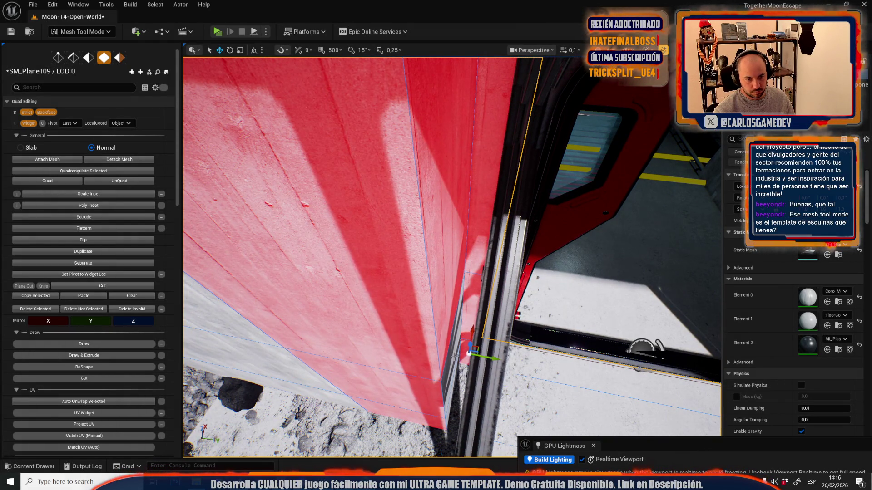
shift+click(454, 356)
Step: Assign MI_Plastic_Black to the selected faces and switch back to Selection Mode
scroll(454, 381, down, 5)
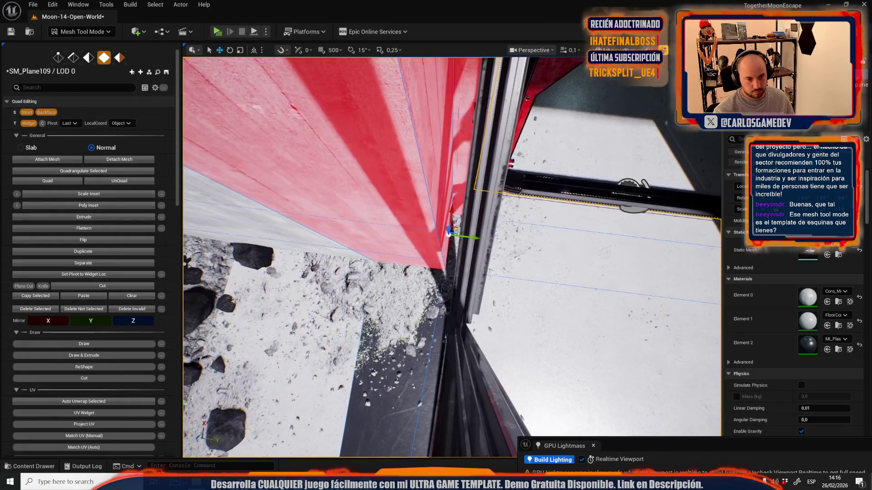
scroll(452, 286, up, 5)
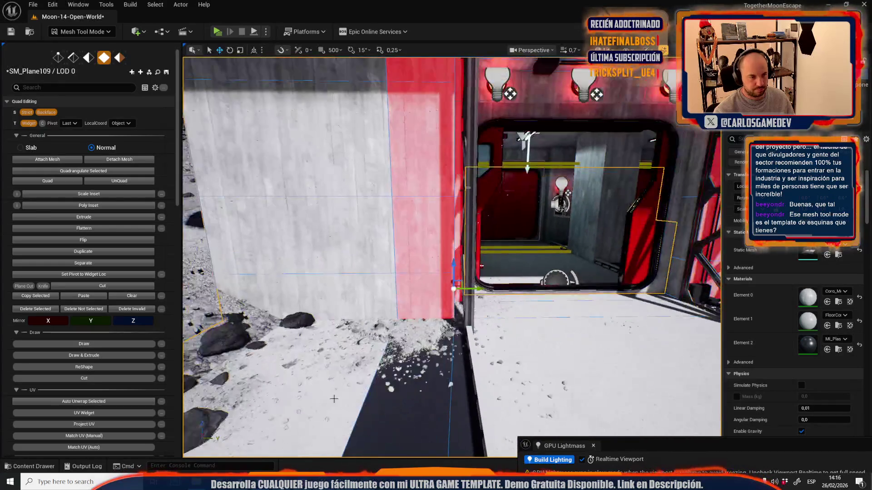
scroll(109, 396, down, 8)
click(83, 362)
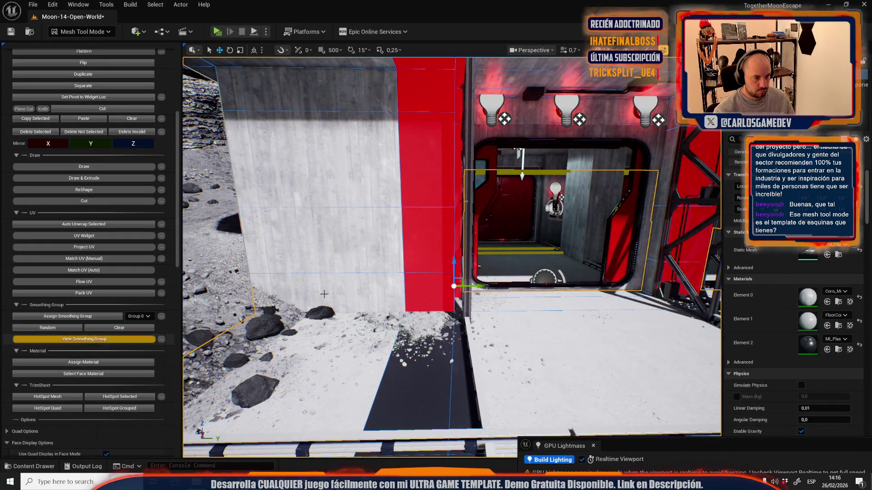
click(103, 32)
click(82, 59)
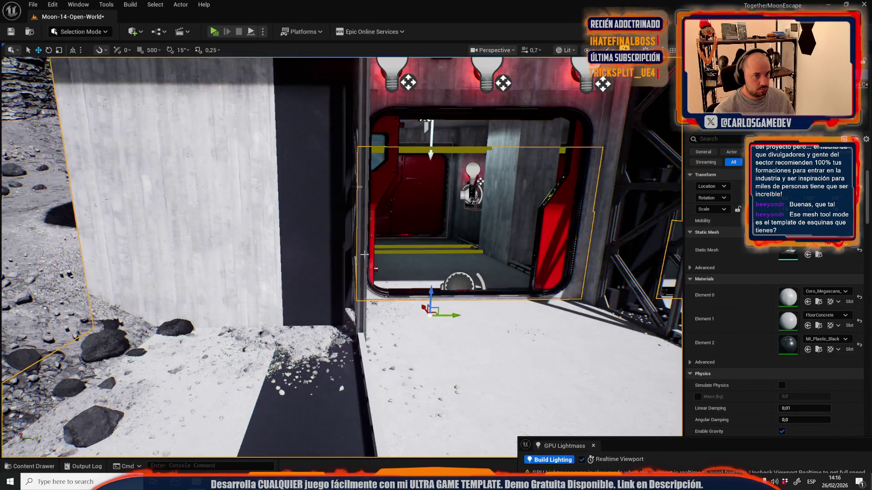
Step: Zoom back over the hangar building, then down to the doorway floor and select a trim rail
scroll(385, 148, up, 10)
scroll(385, 148, down, 8)
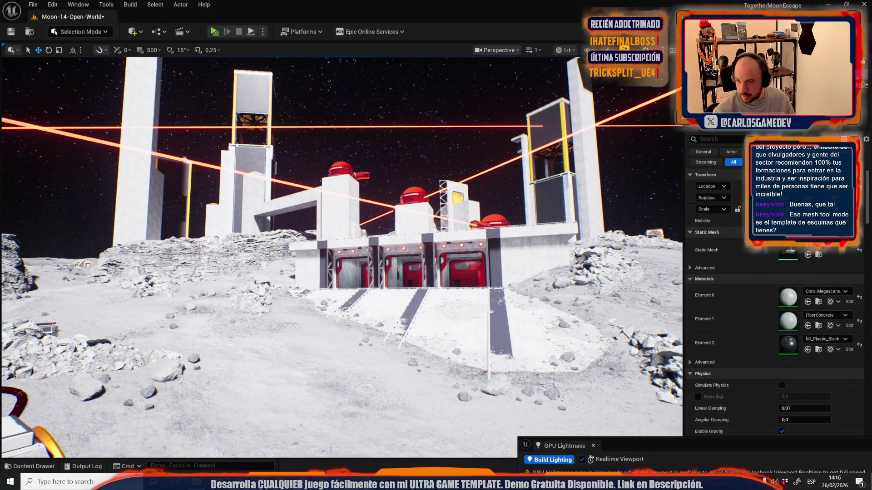
scroll(342, 257, up, 5)
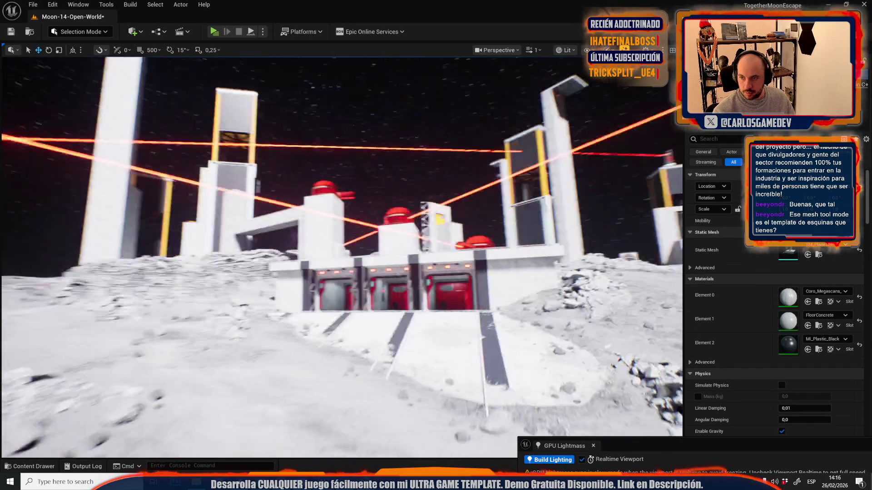
scroll(341, 257, up, 5)
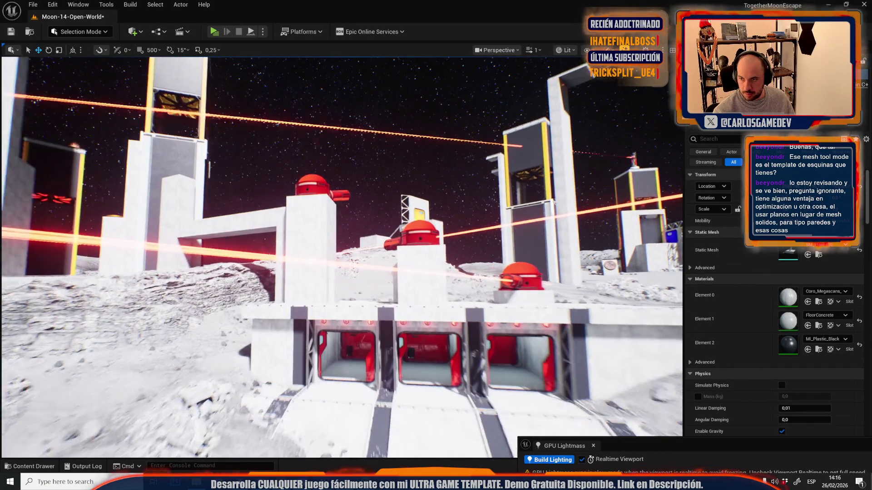
scroll(342, 257, up, 6)
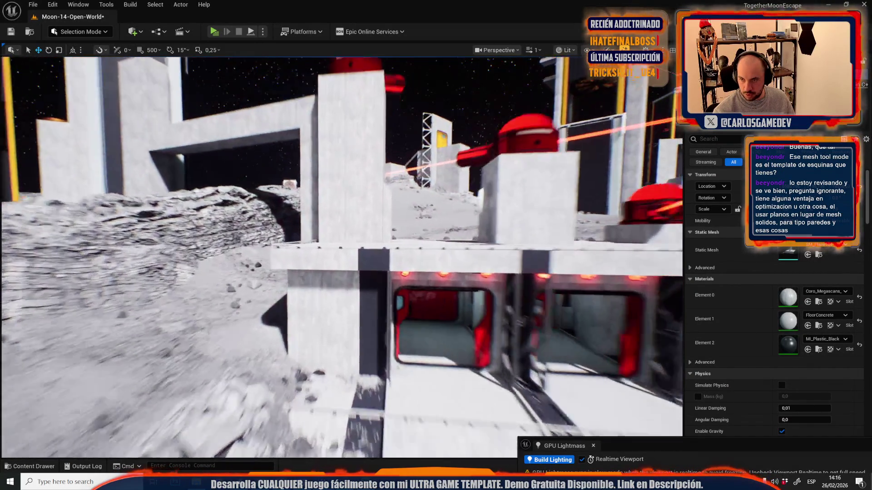
scroll(325, 243, up, 6)
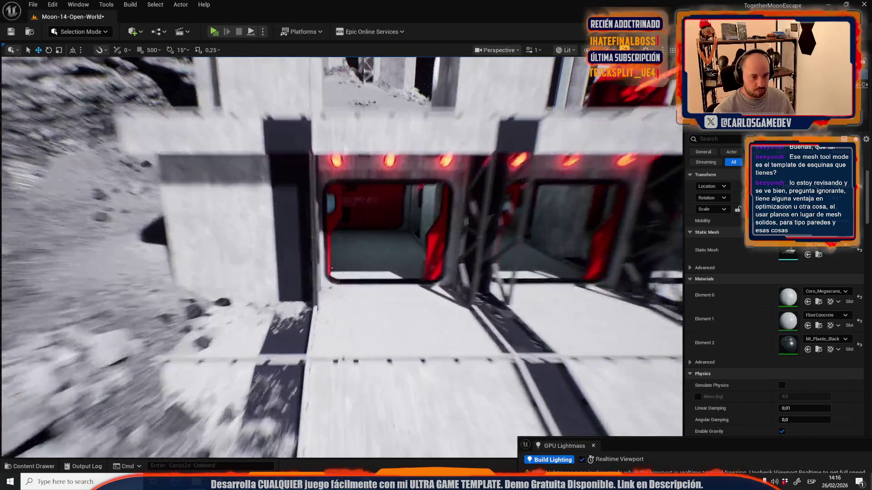
click(309, 273)
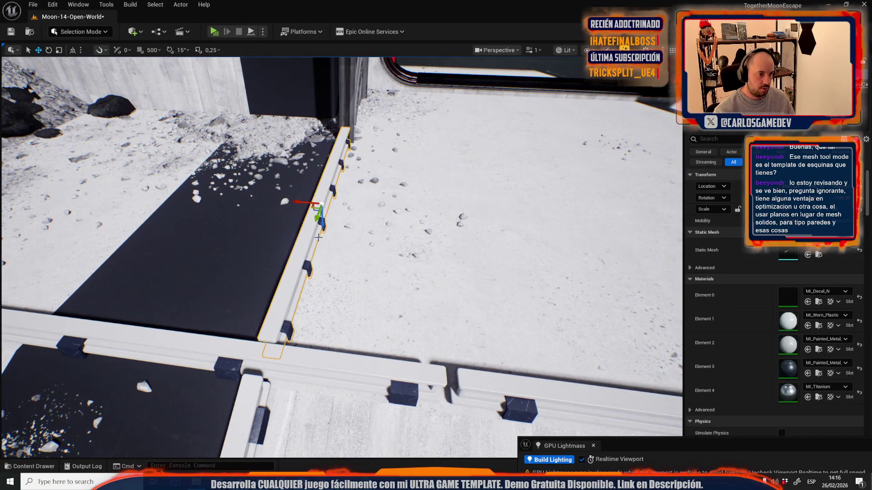
Step: Focus on the selected rail, then select and frame the trim strip in the floor groove
key(f)
mouse_move(330, 274)
mouse_down()
mouse_move(476, 391)
mouse_move(404, 399)
mouse_up()
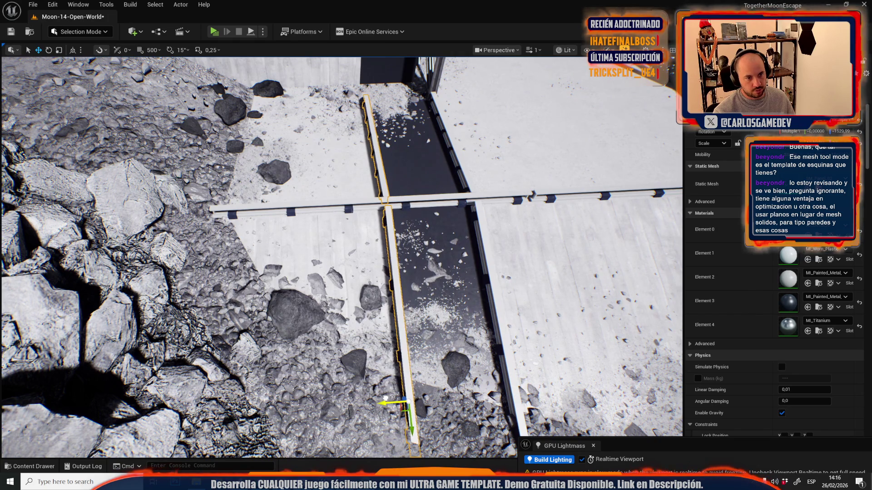
drag(384, 399, 363, 273)
click(363, 261)
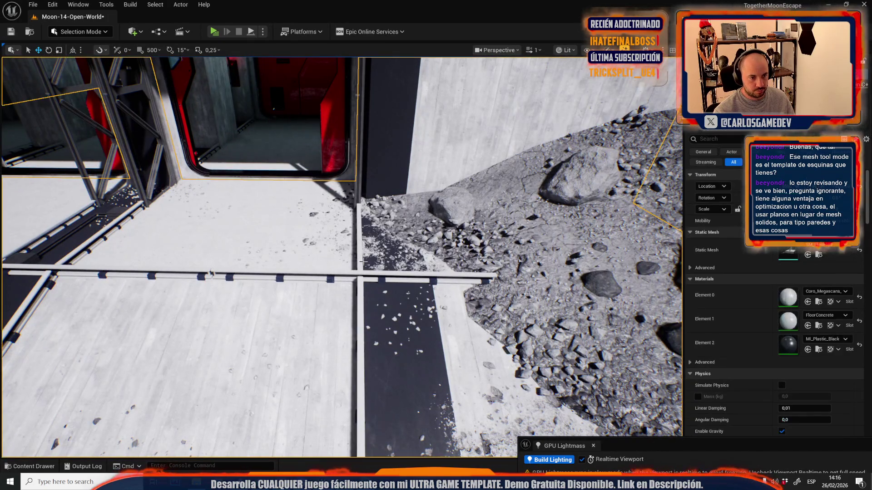
click(358, 280)
click(361, 300)
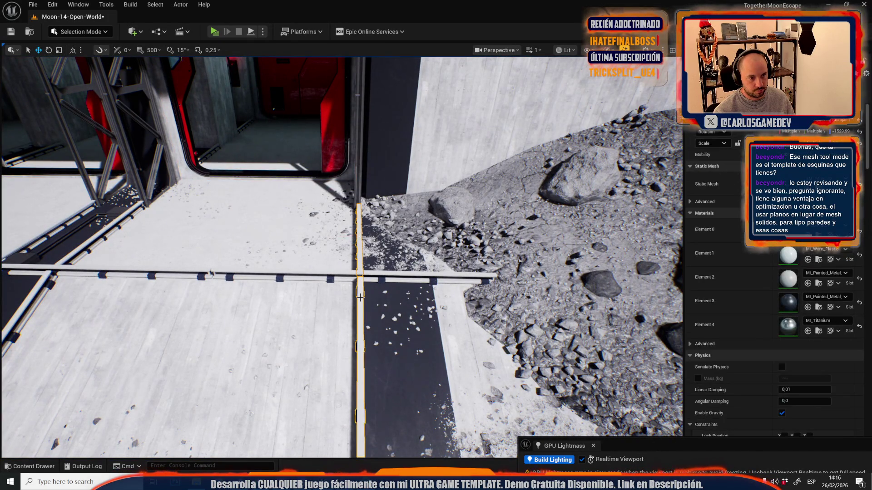
key(f)
mouse_move(438, 315)
mouse_down()
mouse_move(397, 279)
mouse_move(99, 258)
mouse_move(158, 272)
mouse_move(334, 408)
mouse_move(237, 297)
mouse_up()
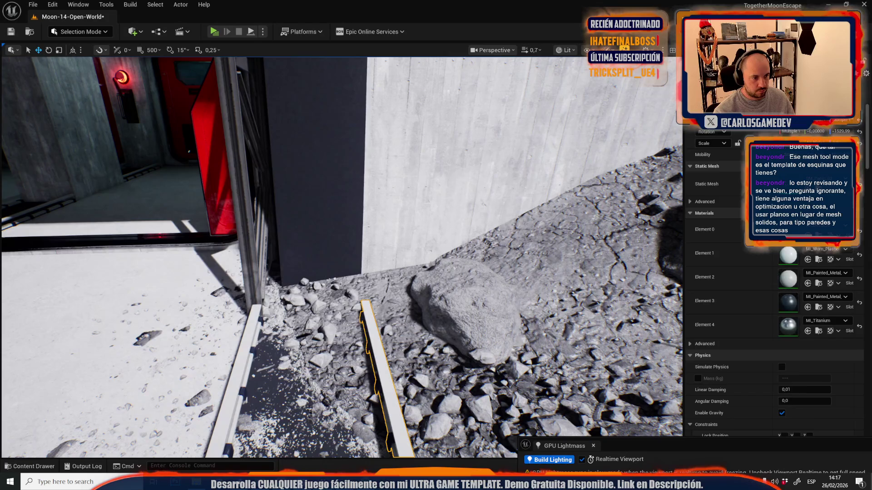
Step: Frame the vertical metal trim post and look down along the trim on the wall's top edge
click(250, 204)
key(f)
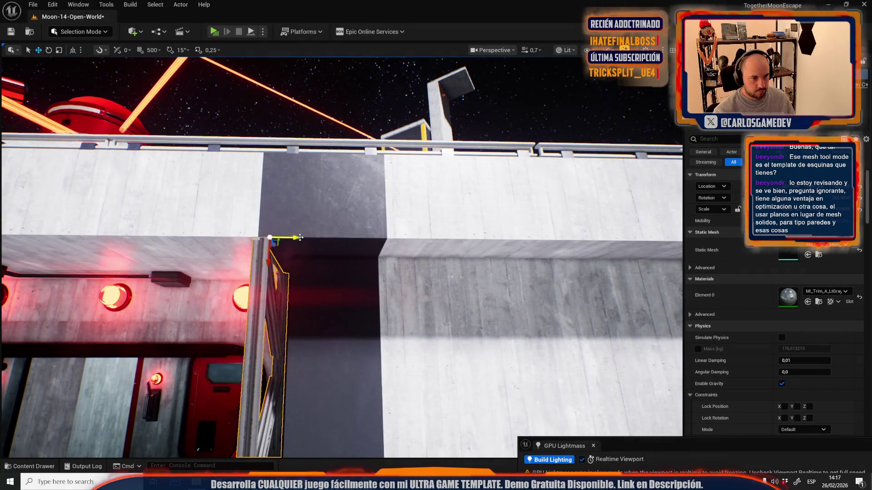
mouse_move(300, 237)
mouse_down()
mouse_move(291, 245)
mouse_move(340, 245)
mouse_move(307, 230)
mouse_up()
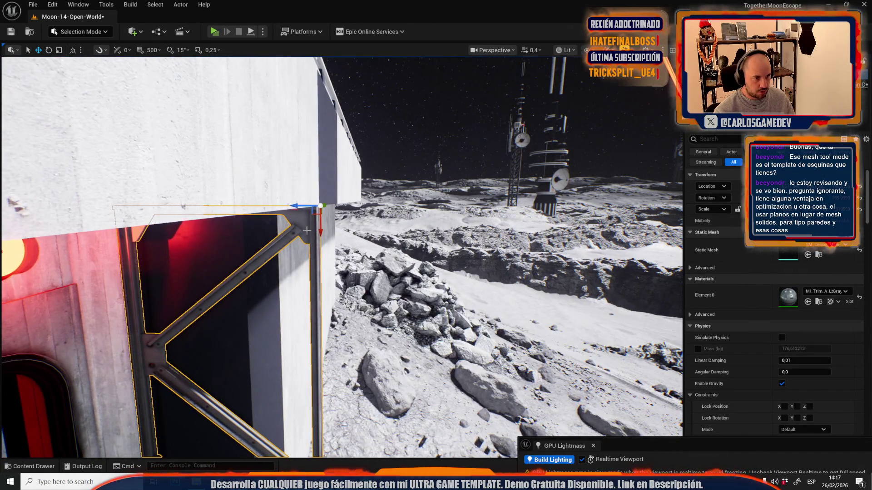
drag(338, 90, 306, 254)
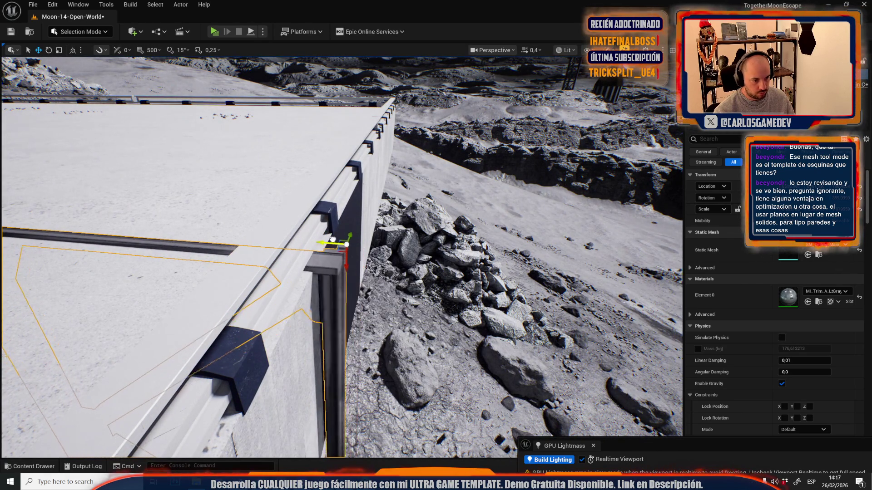
scroll(326, 240, up, 3)
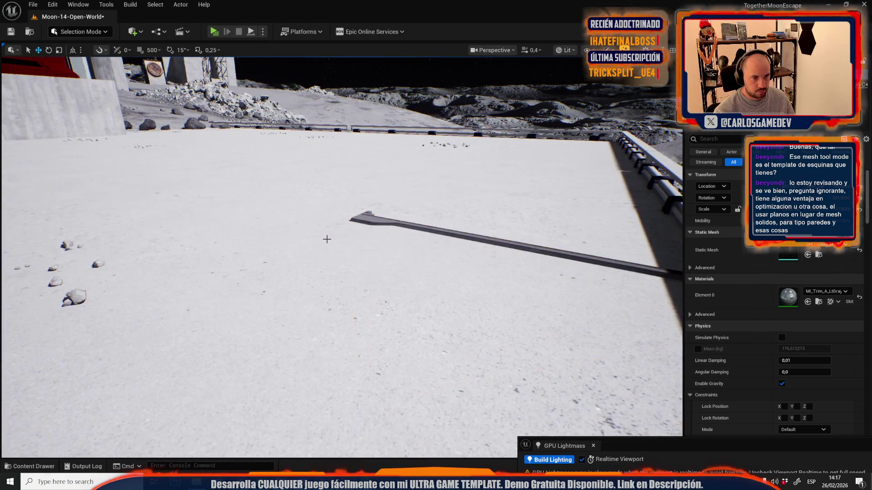